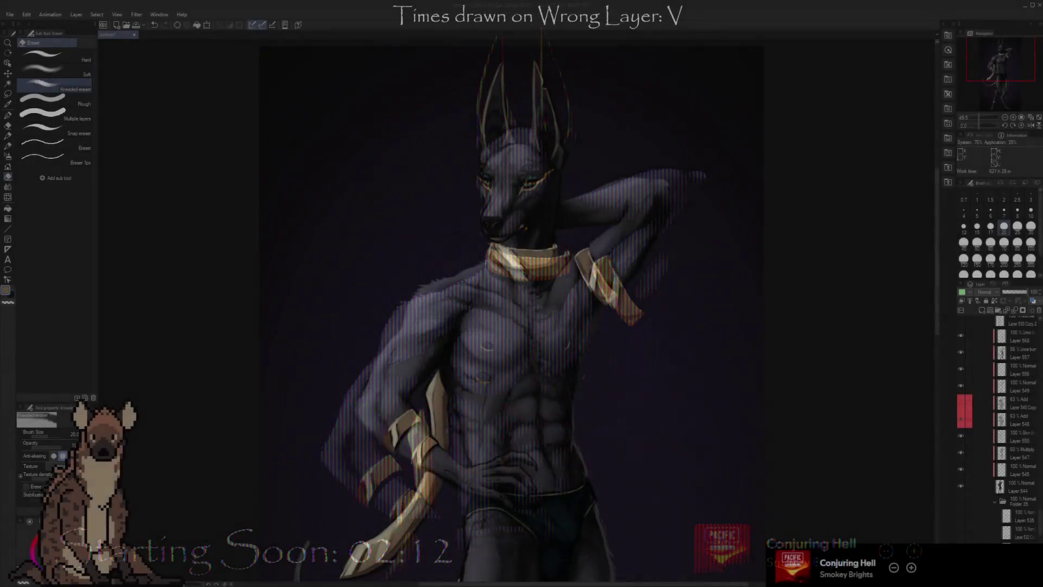
Step: Reveal the pale greyhound and black dog reference photos around the Anubis, then zoom in on the greyhound
scroll(543, 315, down, 3)
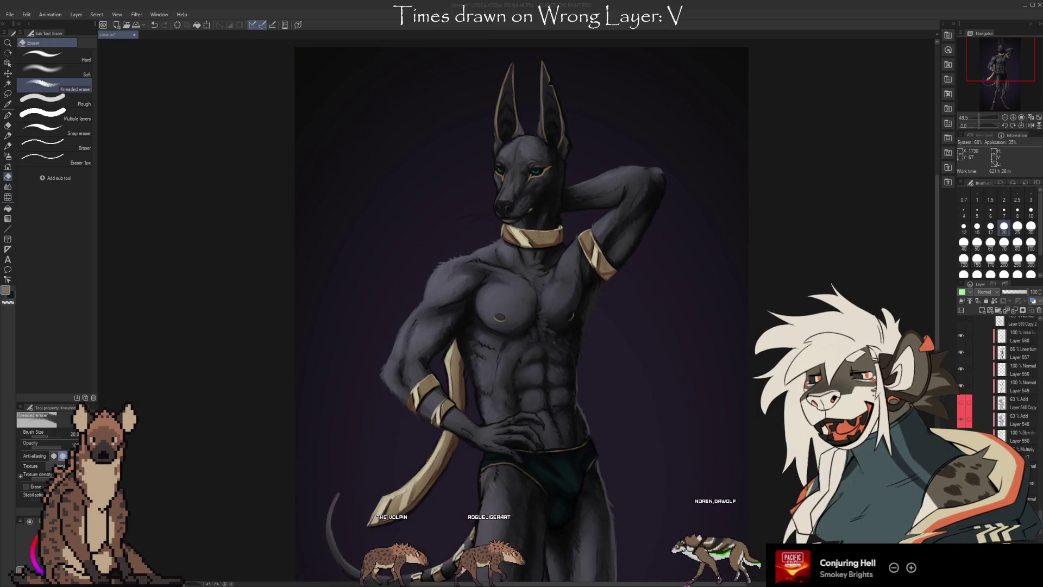
scroll(555, 299, down, 2)
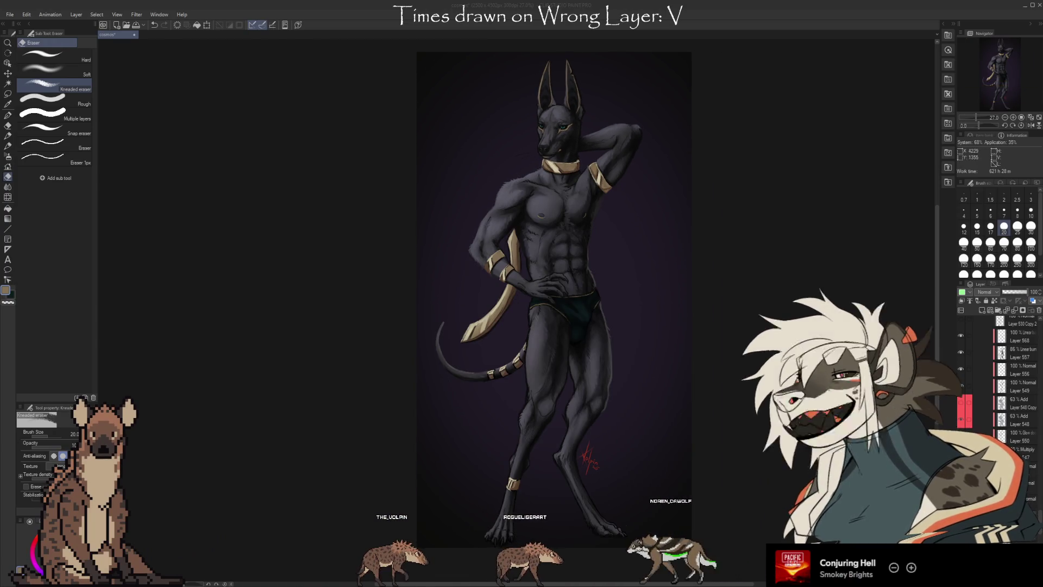
scroll(693, 235, up, 1)
scroll(544, 304, down, 1)
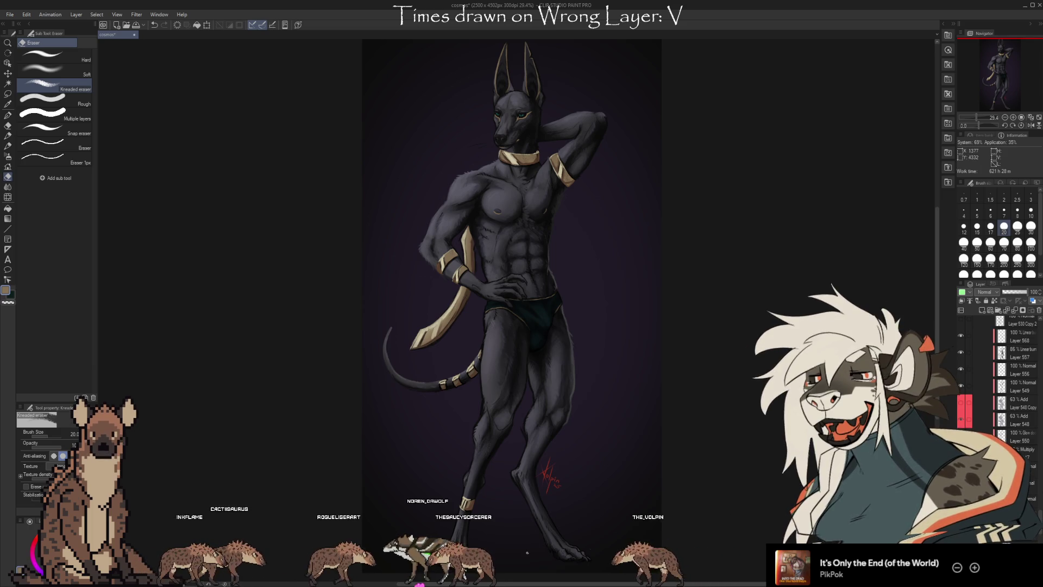
scroll(510, 570, up, 3)
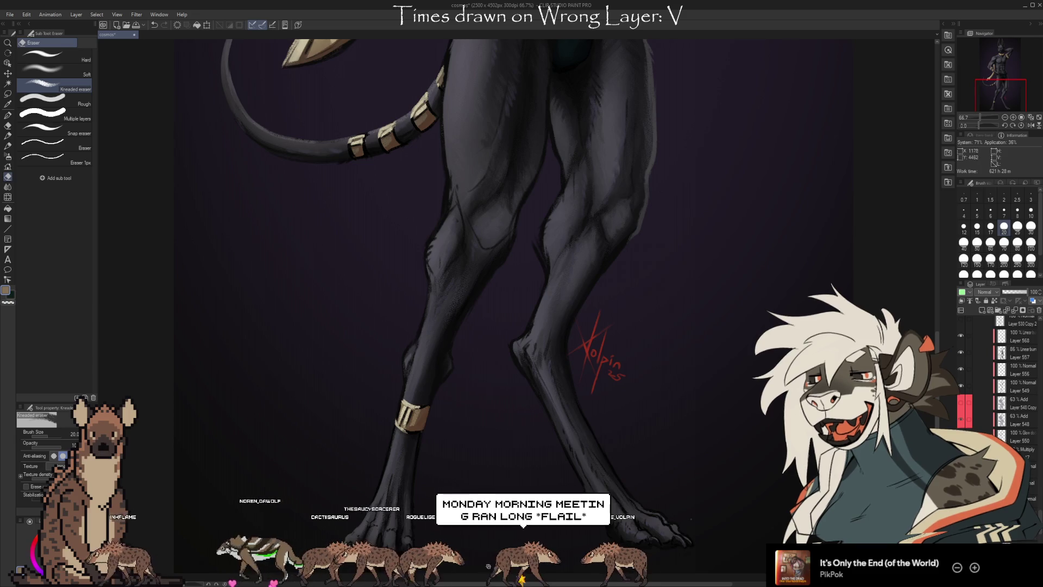
scroll(469, 581, down, 3)
scroll(466, 147, up, 3)
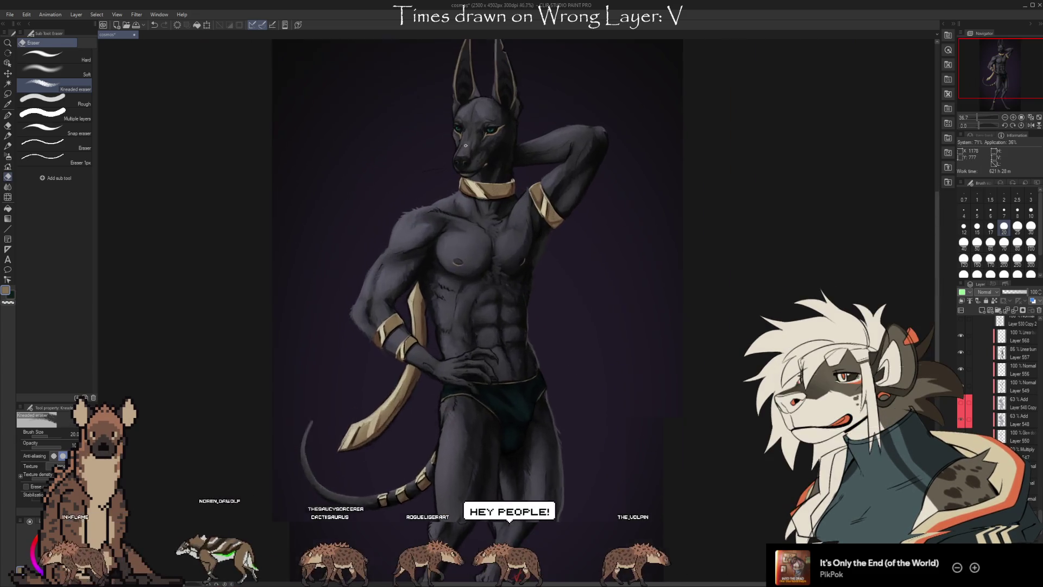
scroll(466, 147, up, 1)
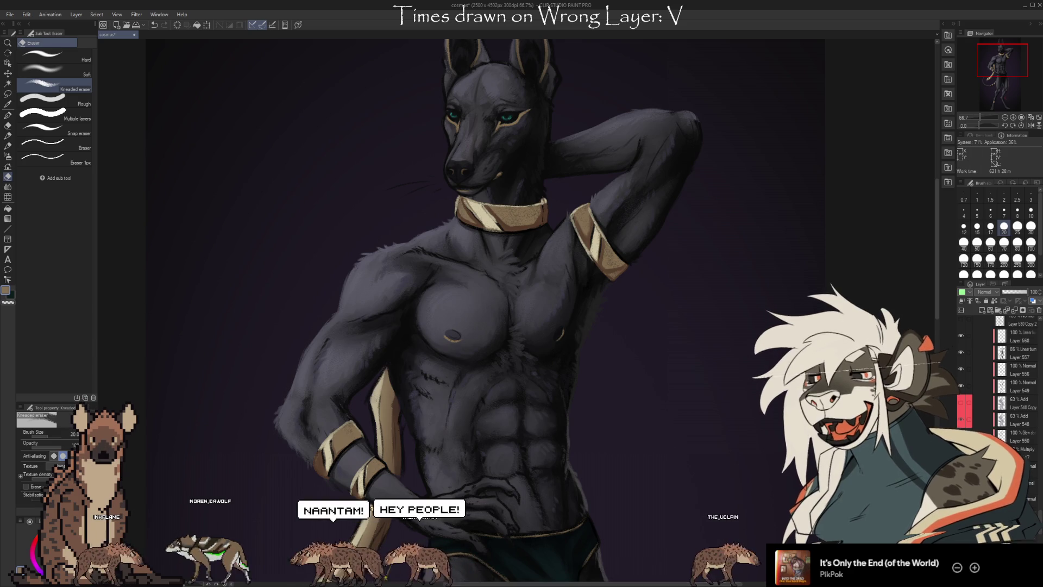
scroll(488, 271, down, 1)
scroll(488, 271, down, 1)
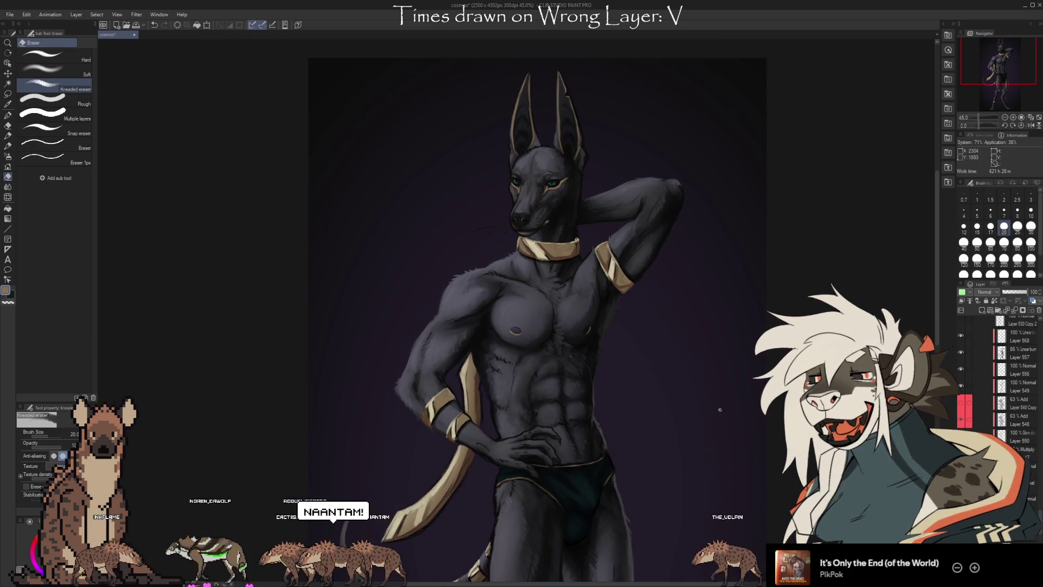
scroll(1016, 370, down, 3)
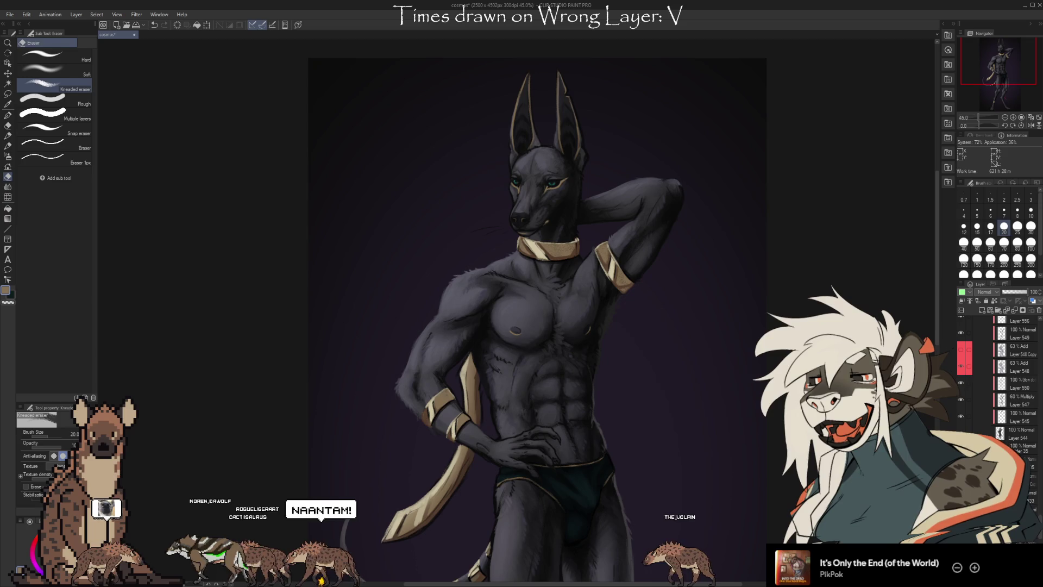
key(ctrl+z)
scroll(276, 167, up, 5)
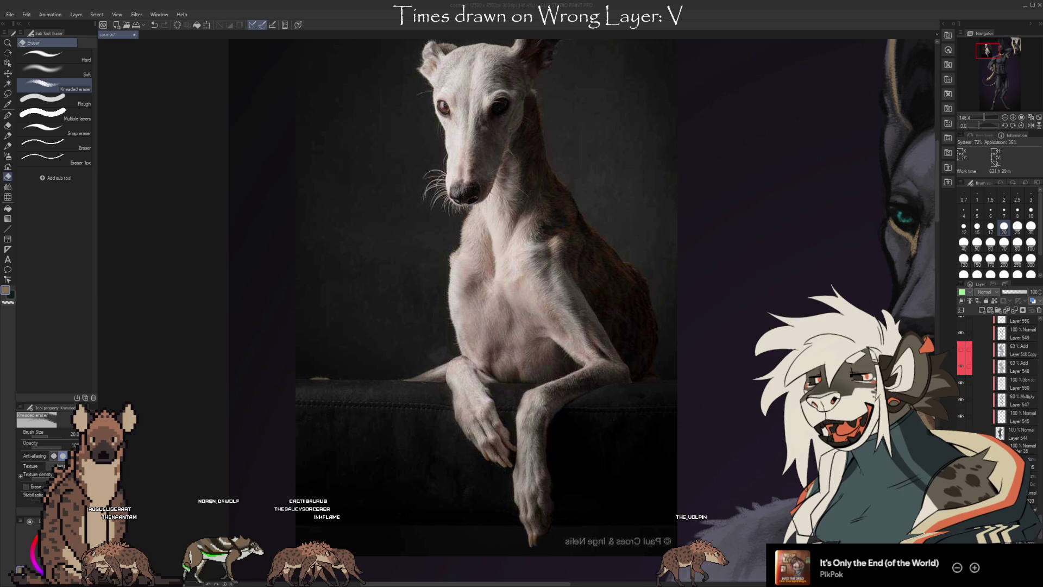
Step: Paste the brown sitting dog photo and place it right beside the greyhound at the upper left
key(ctrl+v)
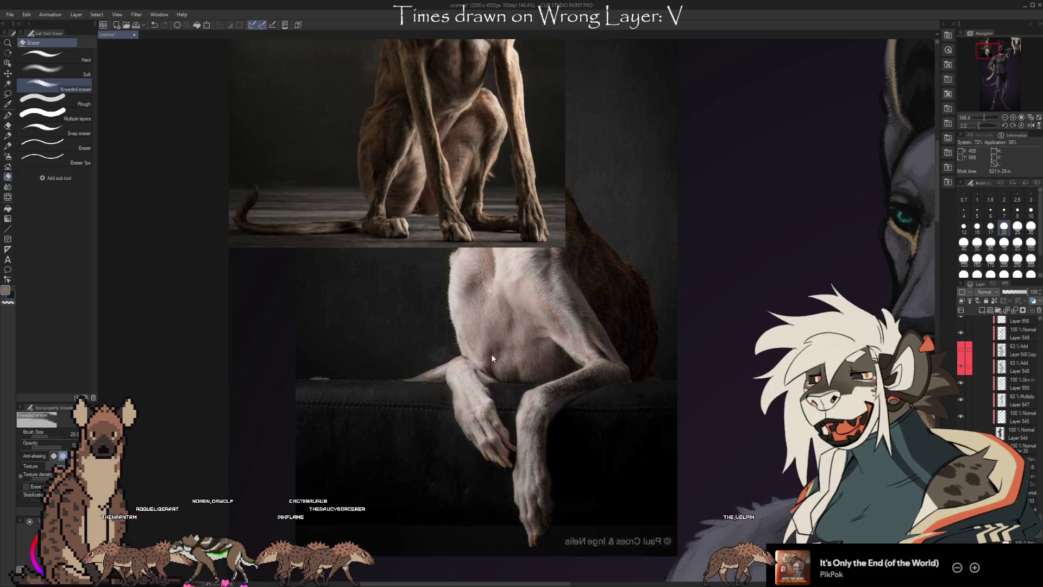
scroll(469, 343, down, 2)
key(ctrl+t)
mouse_move(527, 244)
mouse_down()
mouse_move(685, 255)
mouse_move(689, 244)
mouse_move(674, 251)
mouse_move(669, 239)
mouse_move(663, 256)
mouse_up()
scroll(689, 244, down, 1)
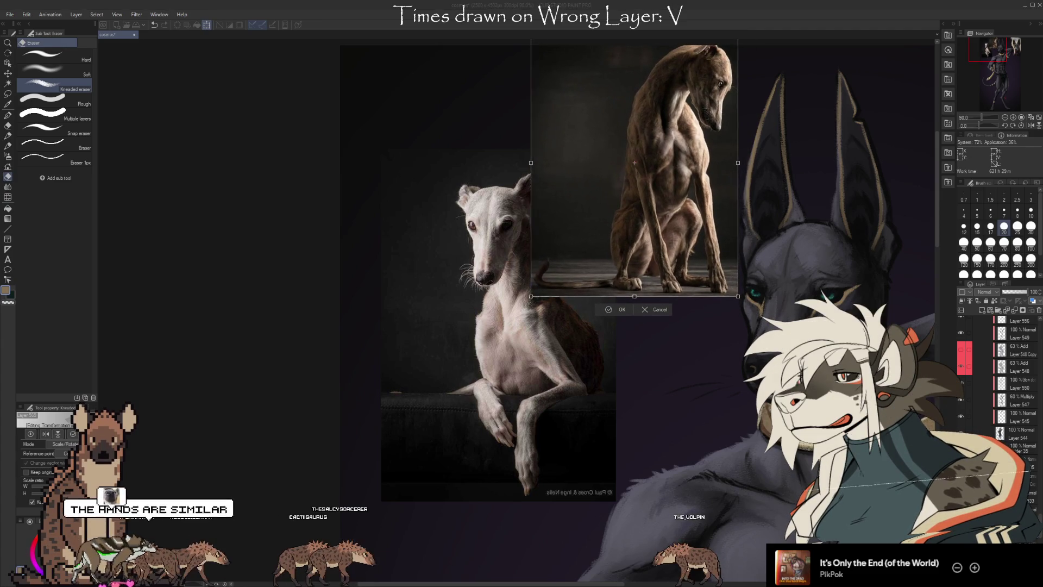
key(Return)
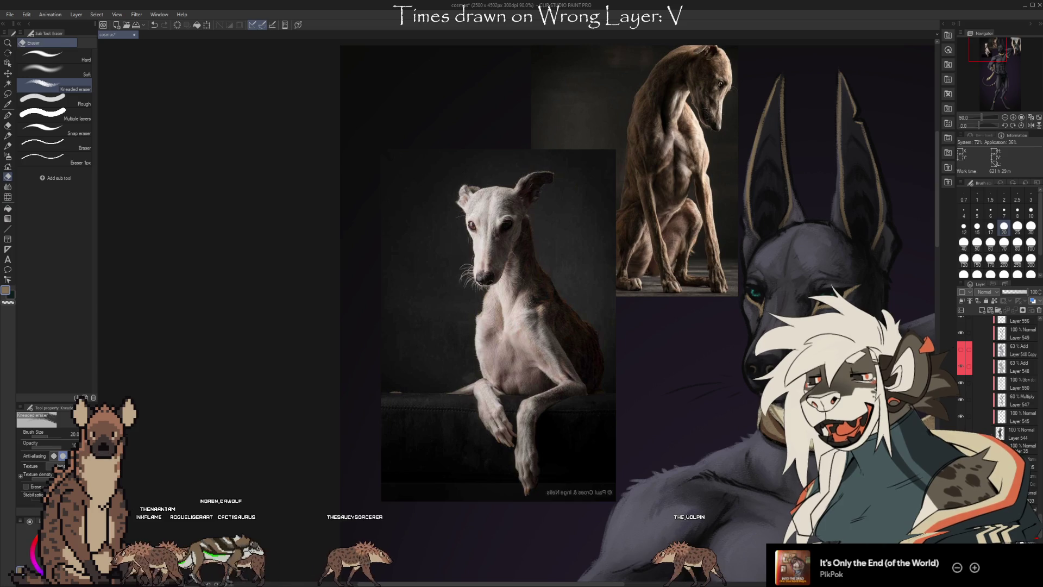
scroll(709, 419, up, 5)
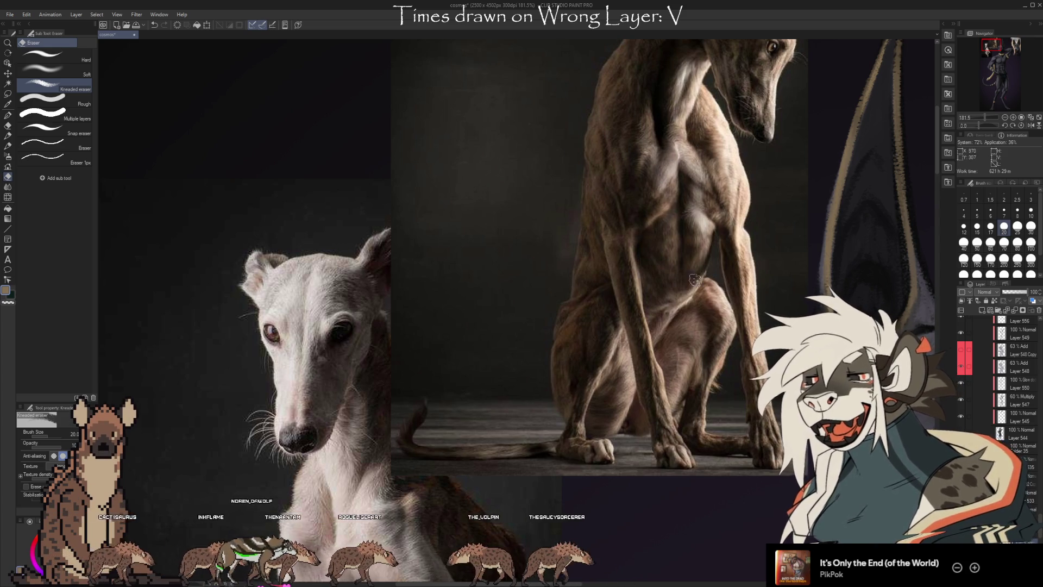
scroll(525, 285, down, 2)
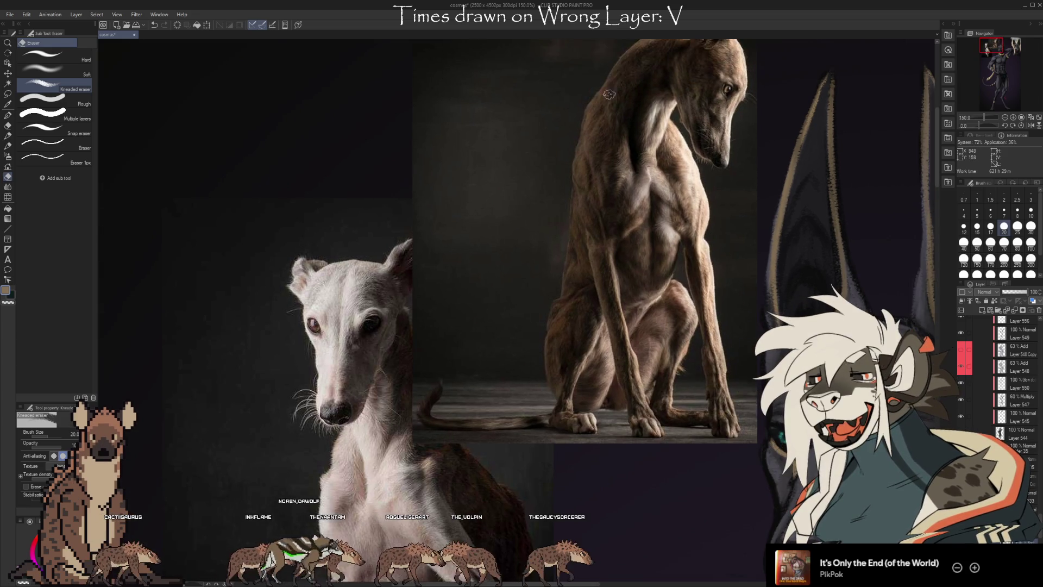
scroll(598, 275, down, 1)
scroll(569, 123, down, 2)
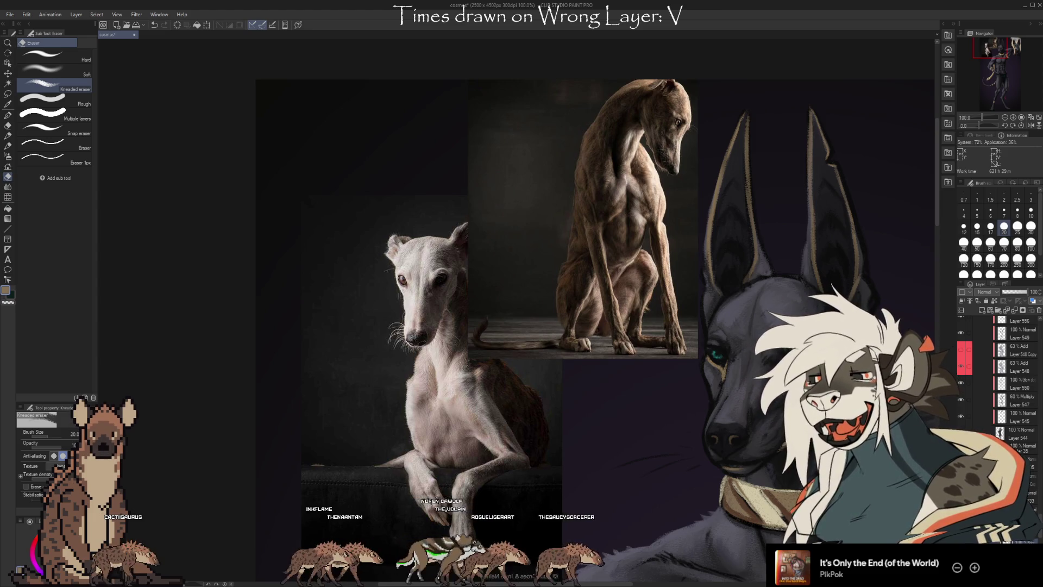
scroll(566, 98, down, 4)
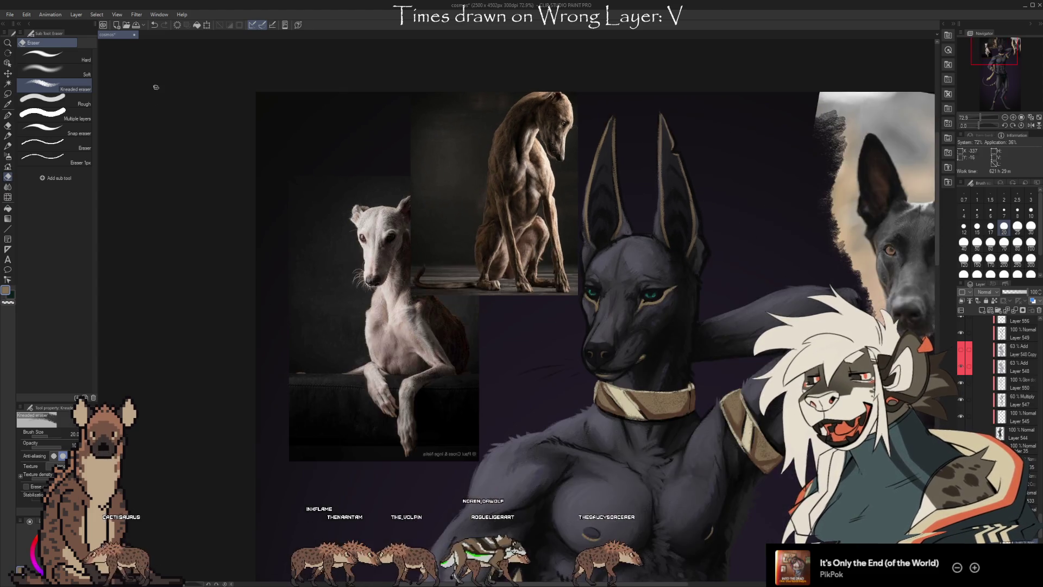
scroll(567, 98, down, 4)
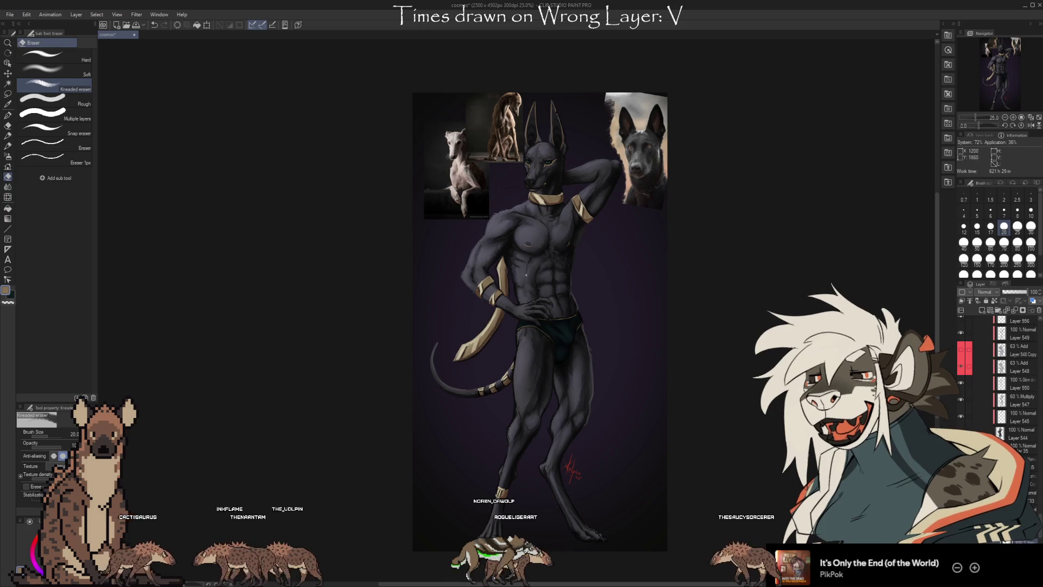
Step: Enlarge the black dog reference photo and move it toward the lower right of the canvas
scroll(438, 519, up, 1)
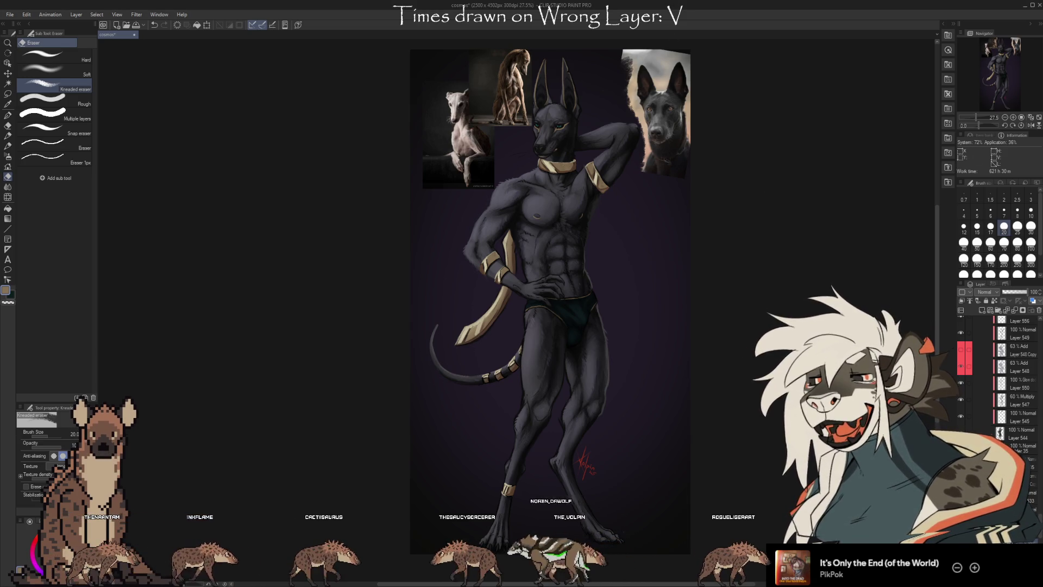
key(ctrl+t)
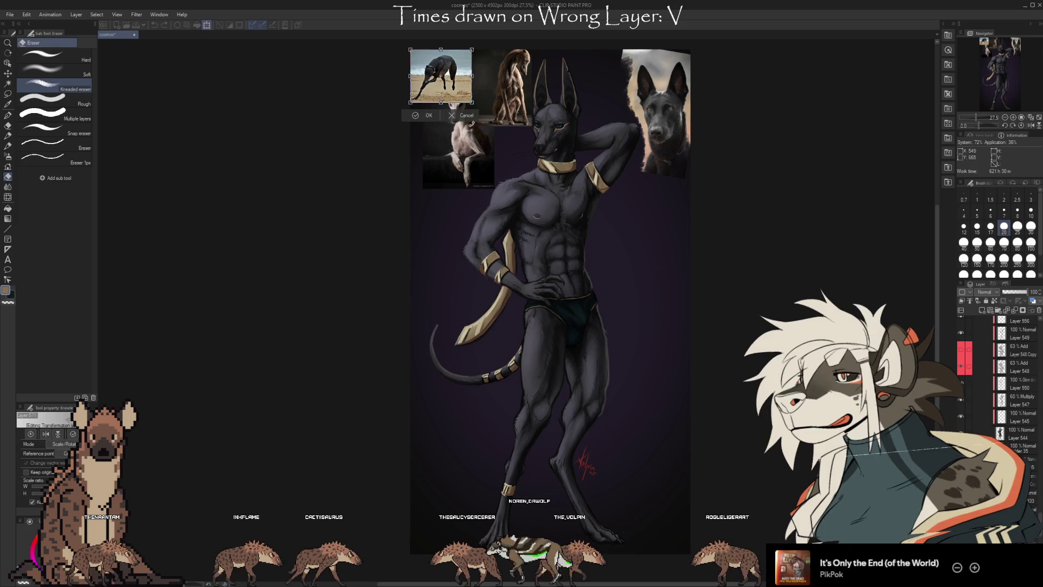
drag(472, 102, 559, 177)
mouse_move(515, 150)
mouse_down()
mouse_move(543, 307)
mouse_move(676, 345)
mouse_move(662, 415)
mouse_move(674, 414)
mouse_up()
scroll(674, 414, up, 3)
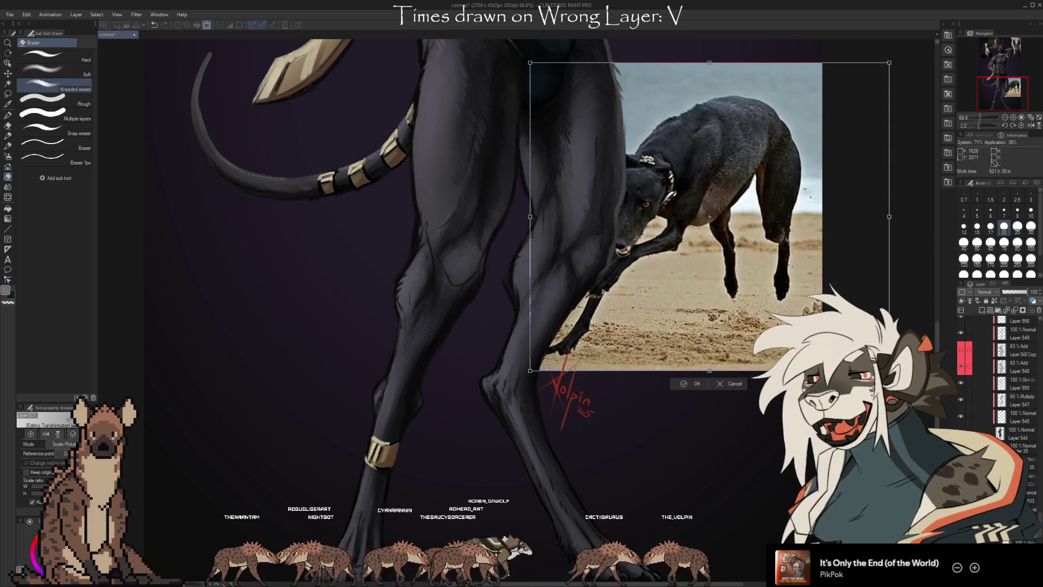
Step: Shift the black dog photo down beside the jackal's legs and commit its placement
scroll(808, 261, down, 1)
scroll(807, 262, down, 1)
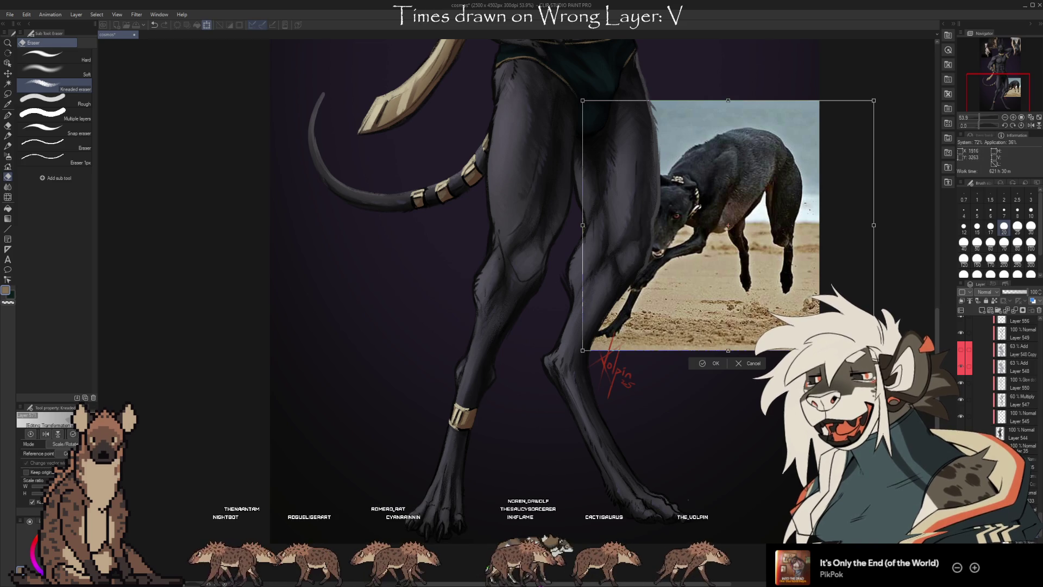
mouse_move(767, 283)
mouse_down()
mouse_move(783, 327)
mouse_move(782, 386)
mouse_move(782, 360)
mouse_up()
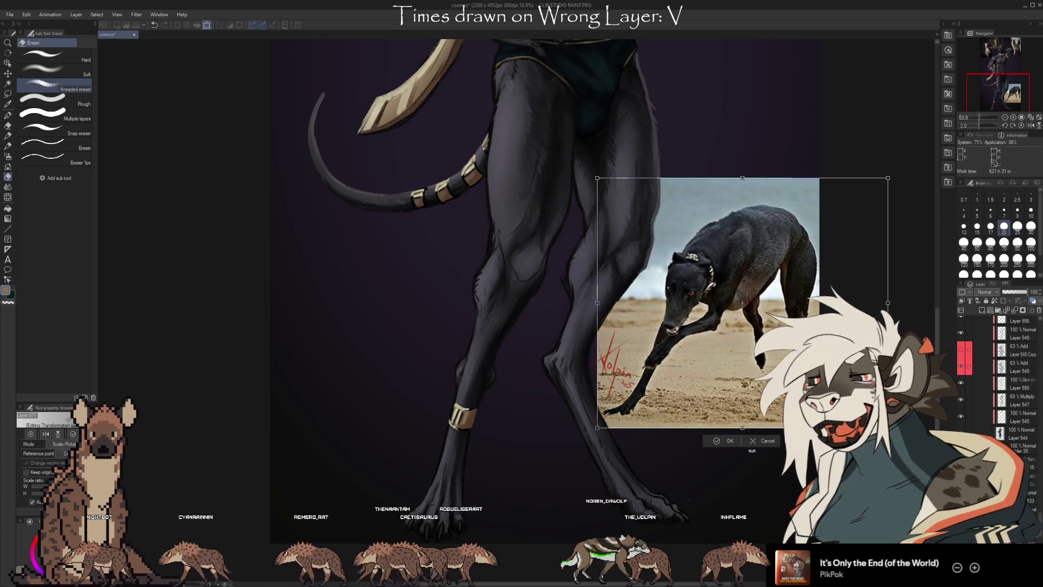
scroll(748, 442, down, 1)
click(735, 450)
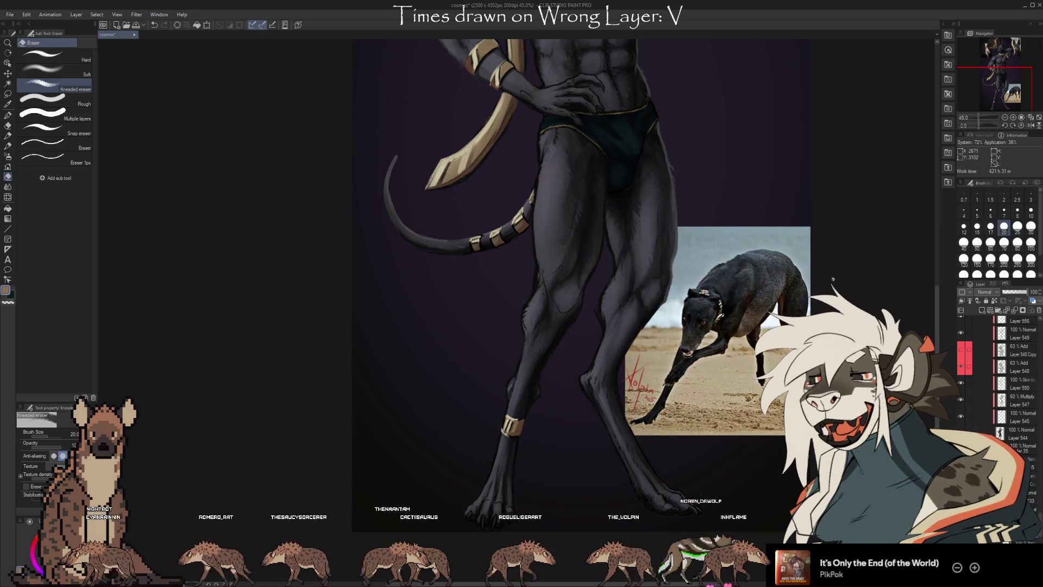
scroll(722, 504, down, 3)
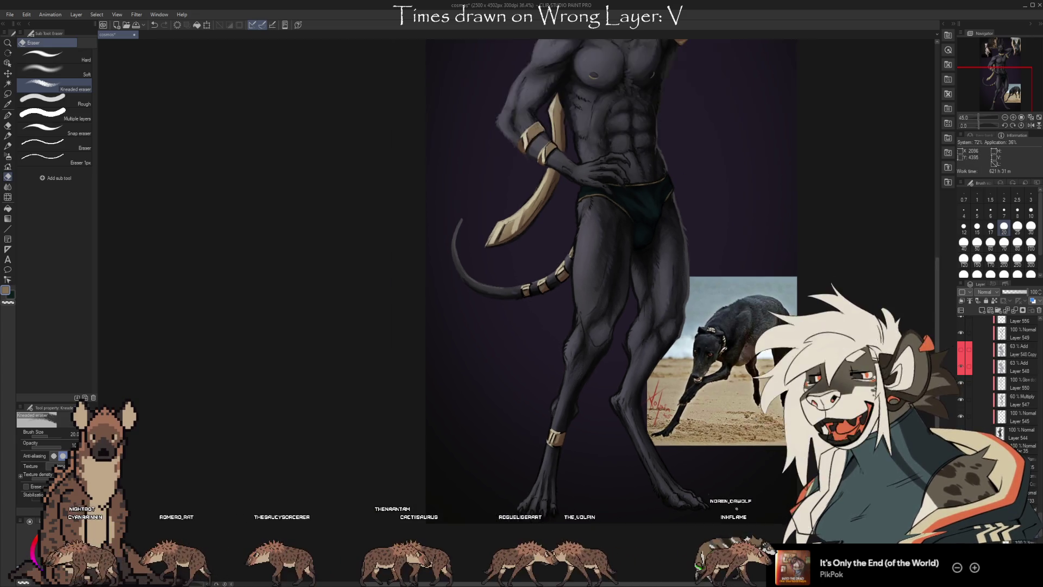
Step: Center the whole painting in view and hide the greyhound-on-the-beach reference photo
scroll(686, 111, up, 2)
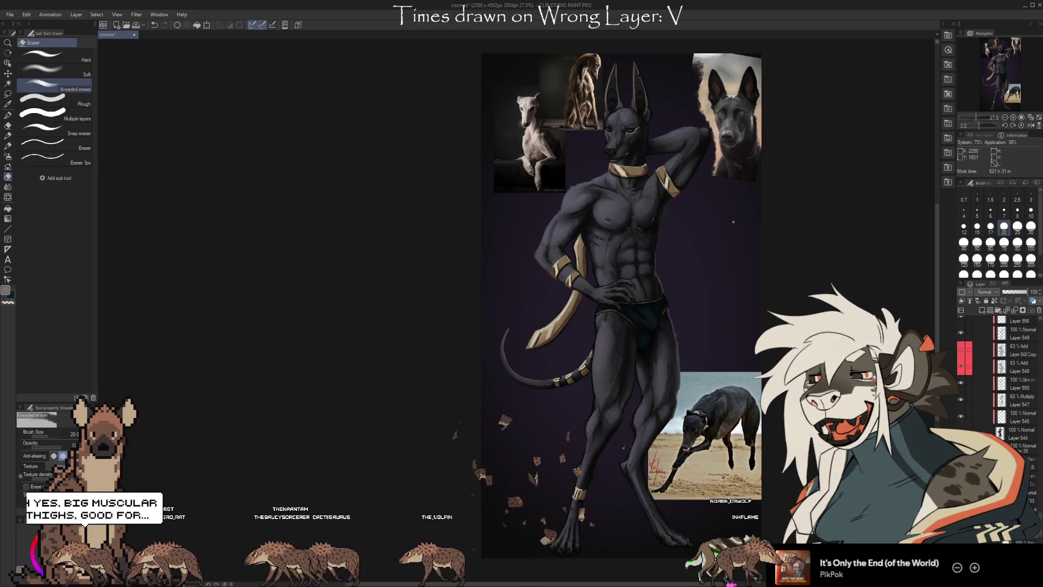
drag(733, 222, 638, 231)
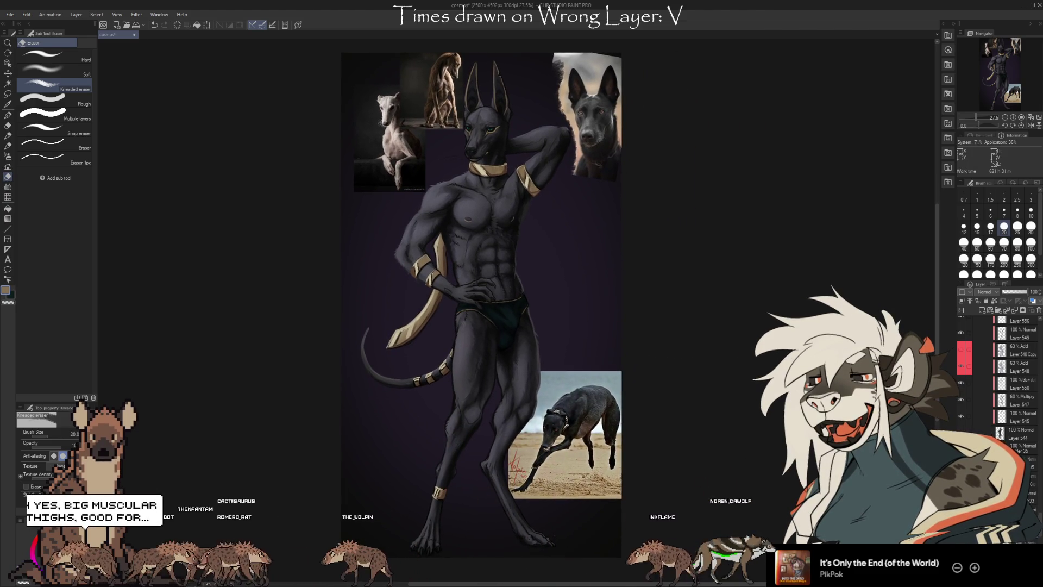
key(Delete)
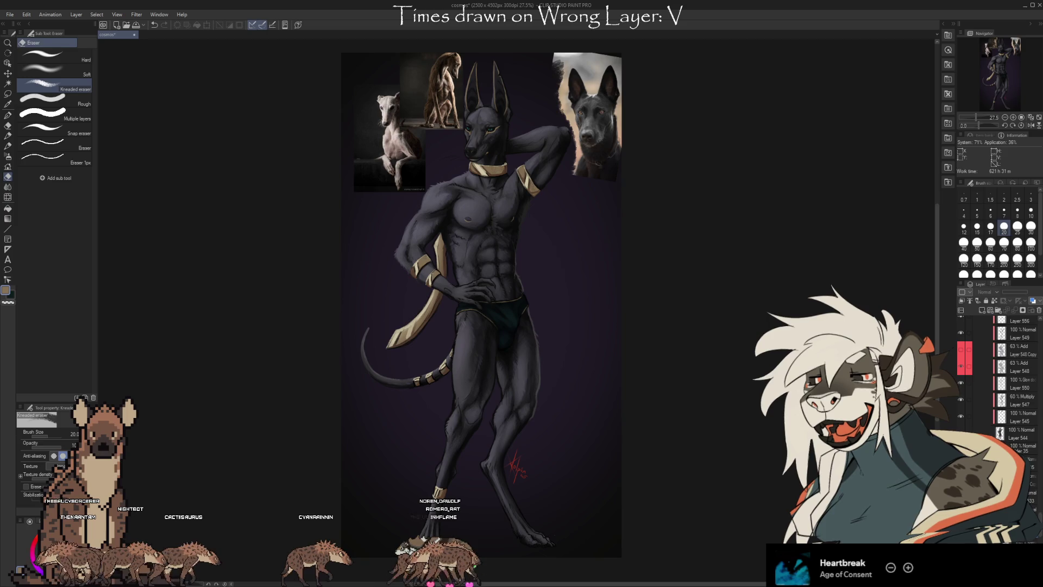
scroll(444, 113, up, 5)
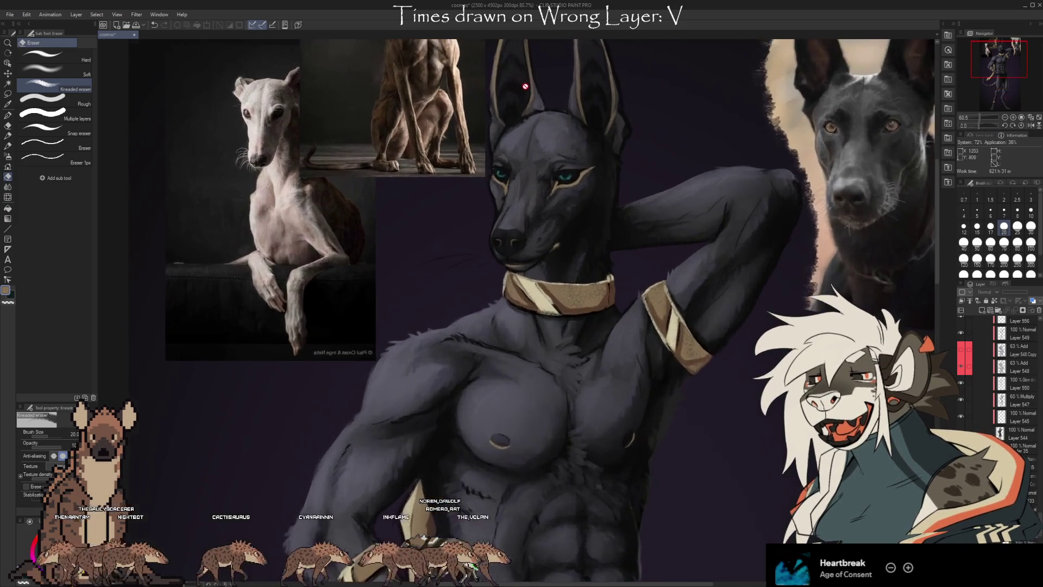
scroll(563, 176, down, 1)
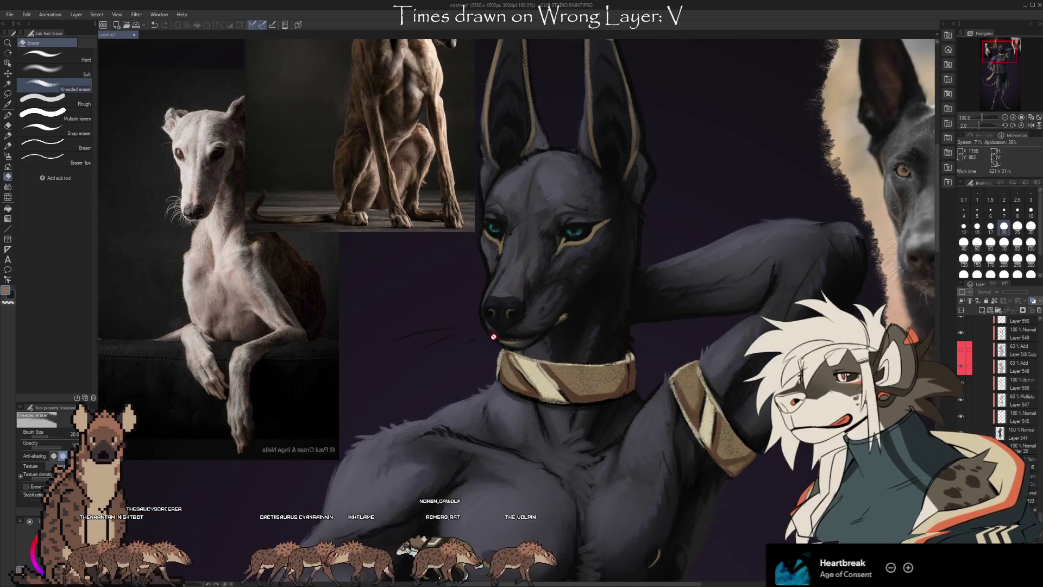
scroll(564, 240, down, 4)
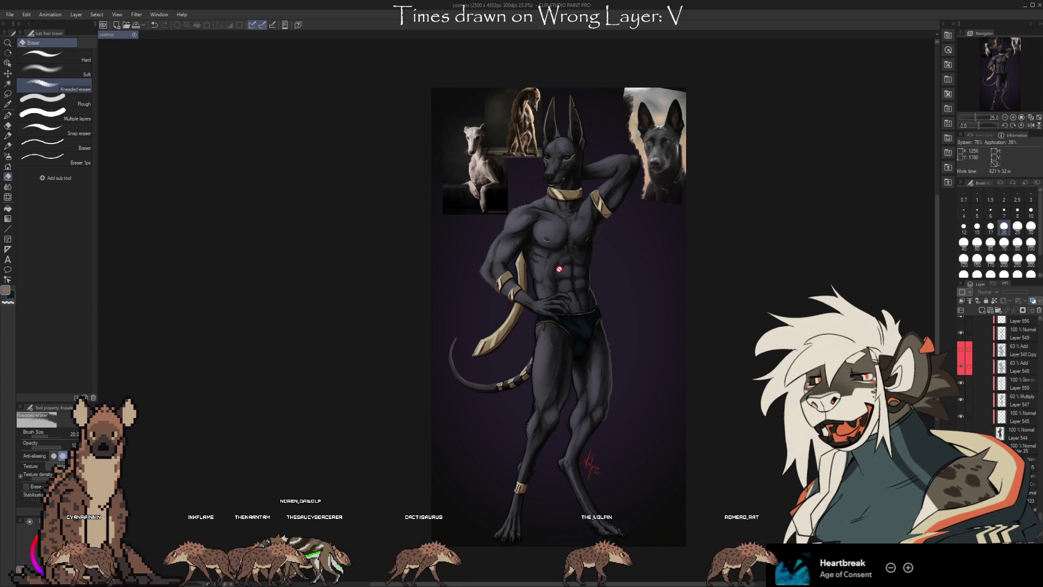
scroll(558, 263, up, 3)
scroll(575, 188, up, 4)
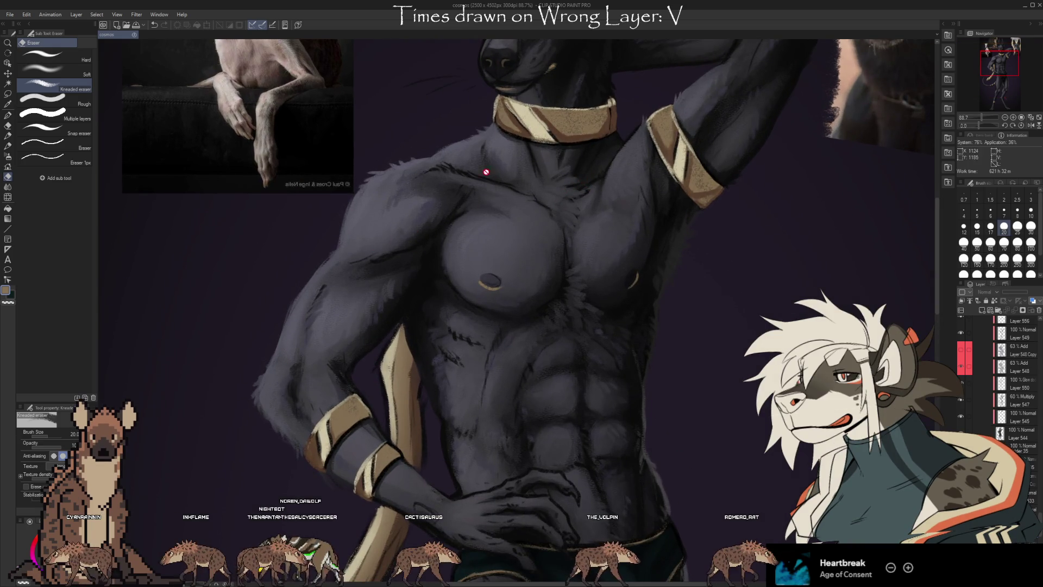
scroll(456, 272, down, 3)
scroll(429, 315, up, 4)
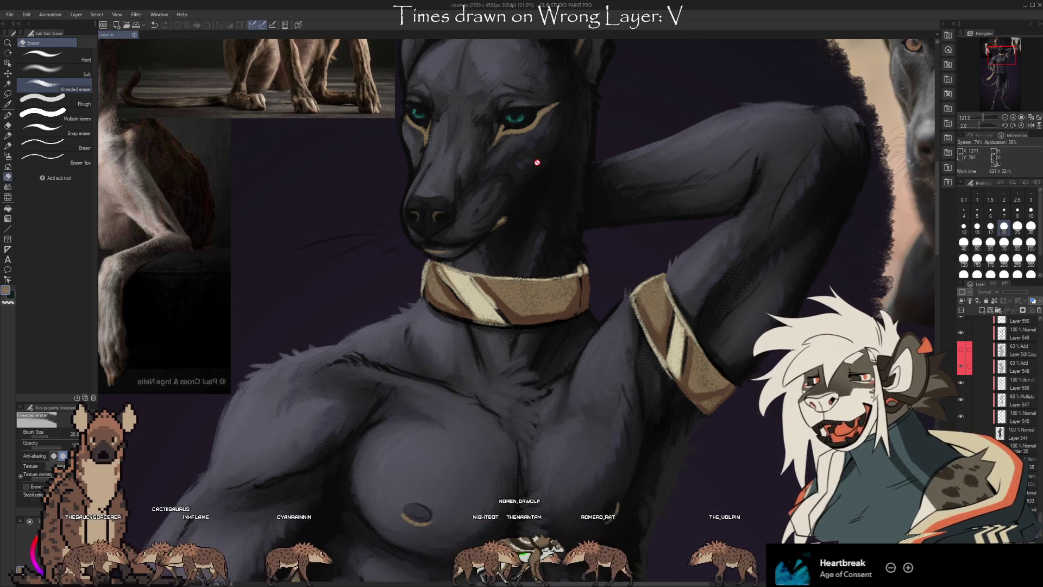
scroll(505, 288, down, 2)
scroll(521, 297, down, 1)
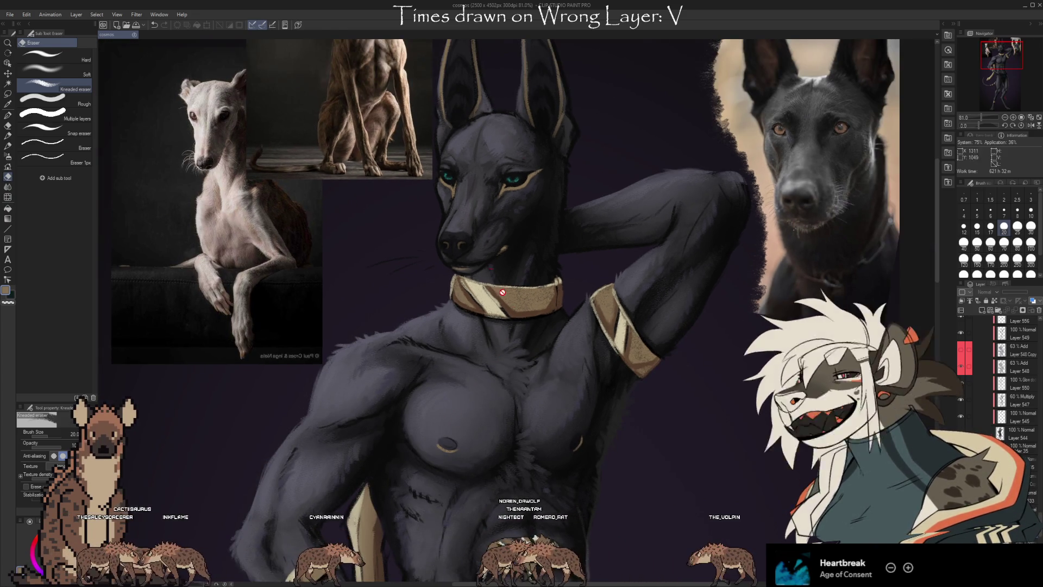
scroll(510, 306, down, 2)
scroll(601, 119, up, 1)
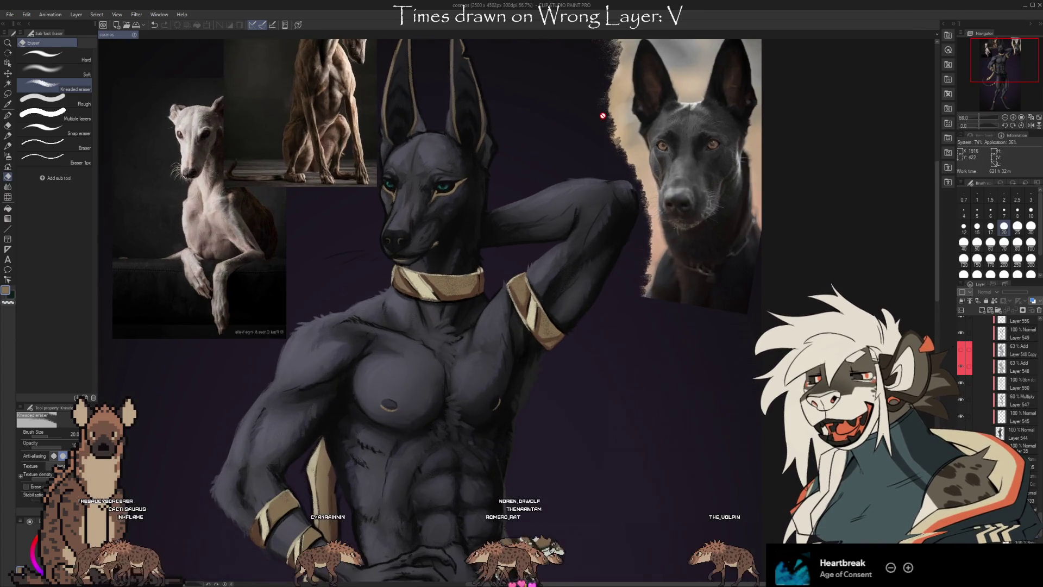
scroll(603, 115, up, 6)
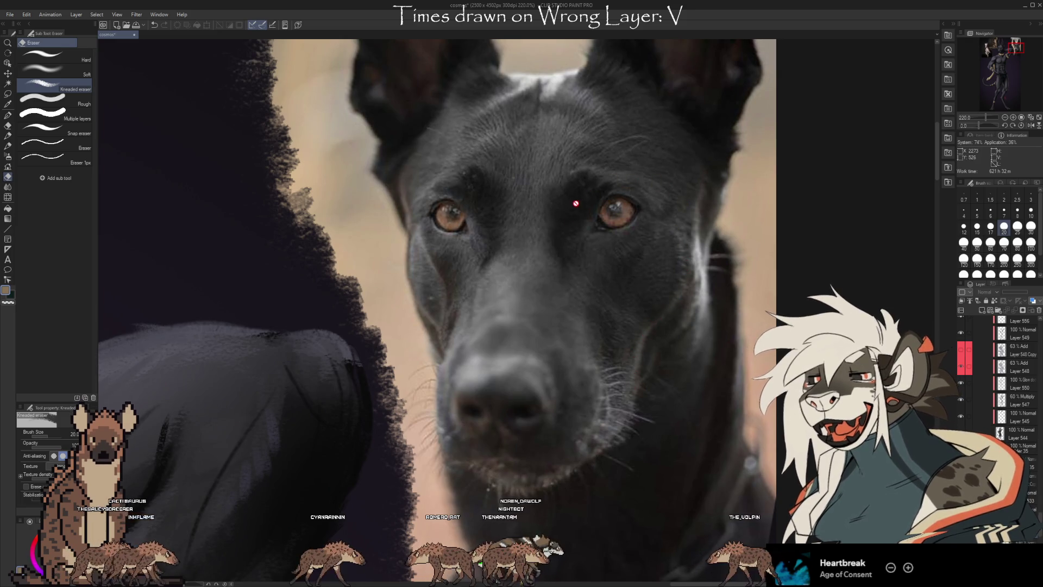
scroll(760, 193, down, 4)
scroll(304, 261, up, 5)
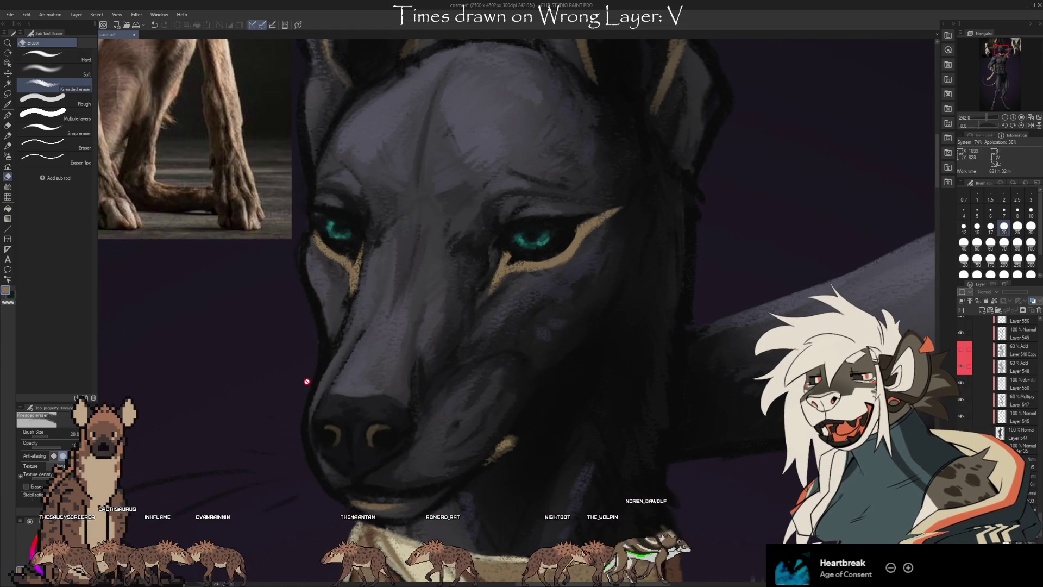
scroll(623, 225, down, 4)
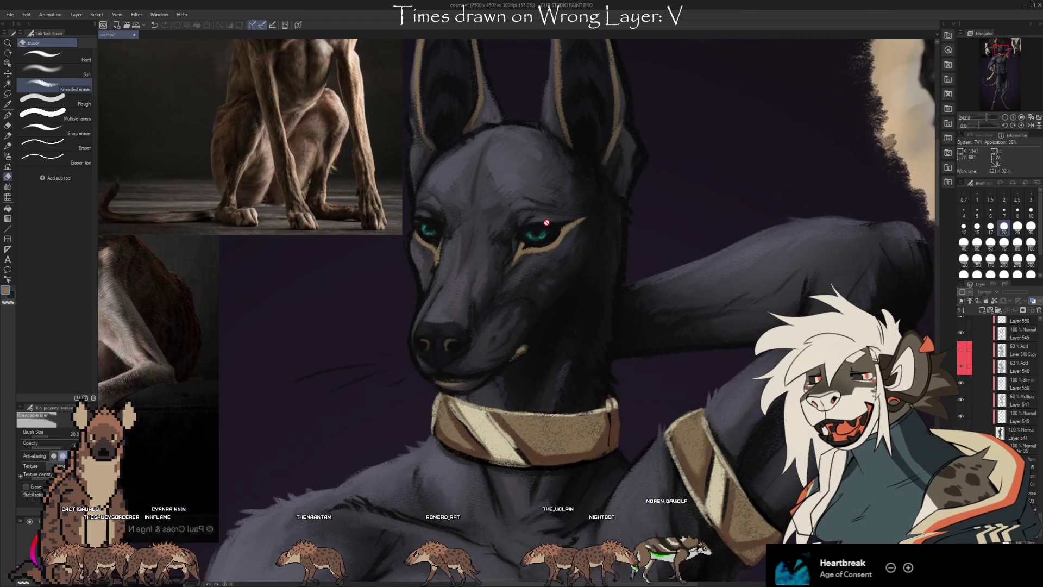
scroll(428, 180, down, 3)
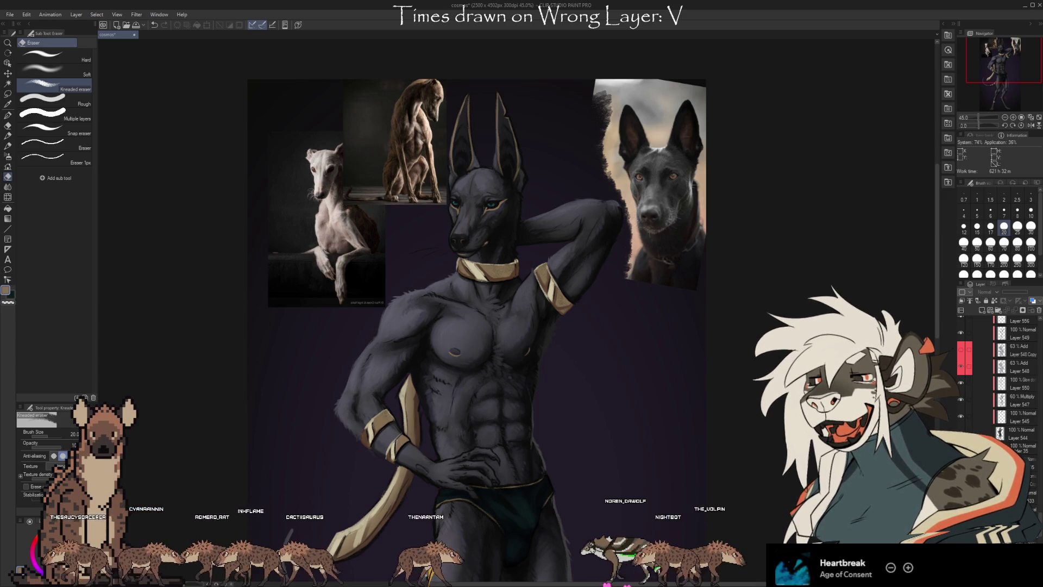
scroll(486, 111, down, 3)
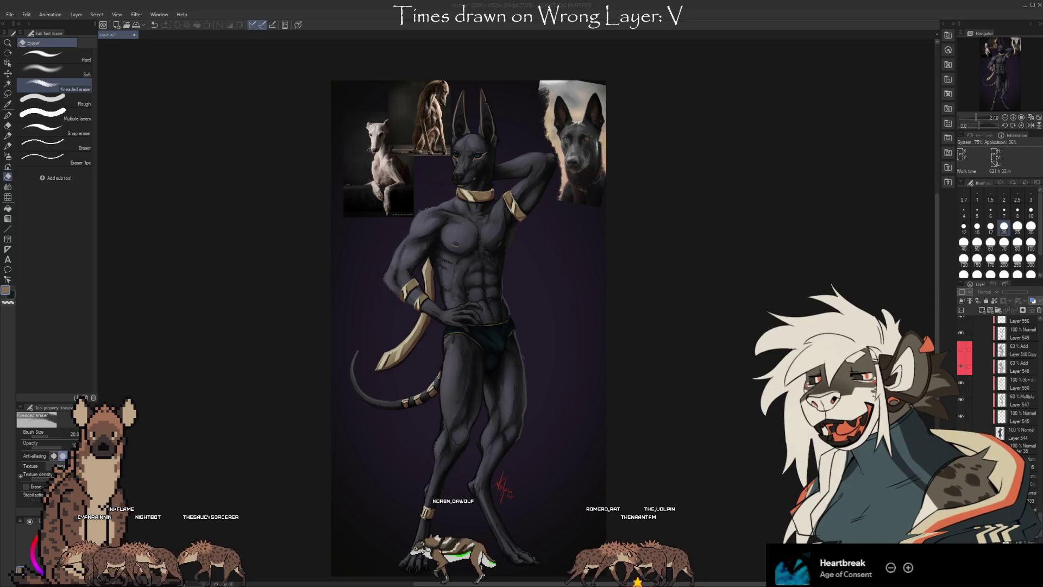
Step: Bring up the old Anubis-with-bow sketch layer and zoom in on the sketch's torso and hands
scroll(999, 375, down, 2)
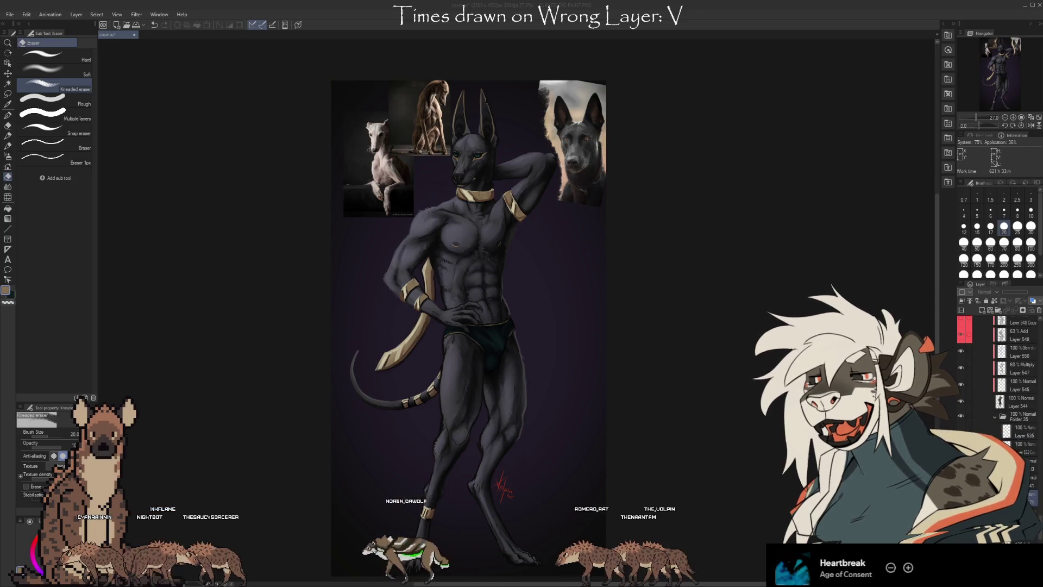
scroll(1000, 381, up, 5)
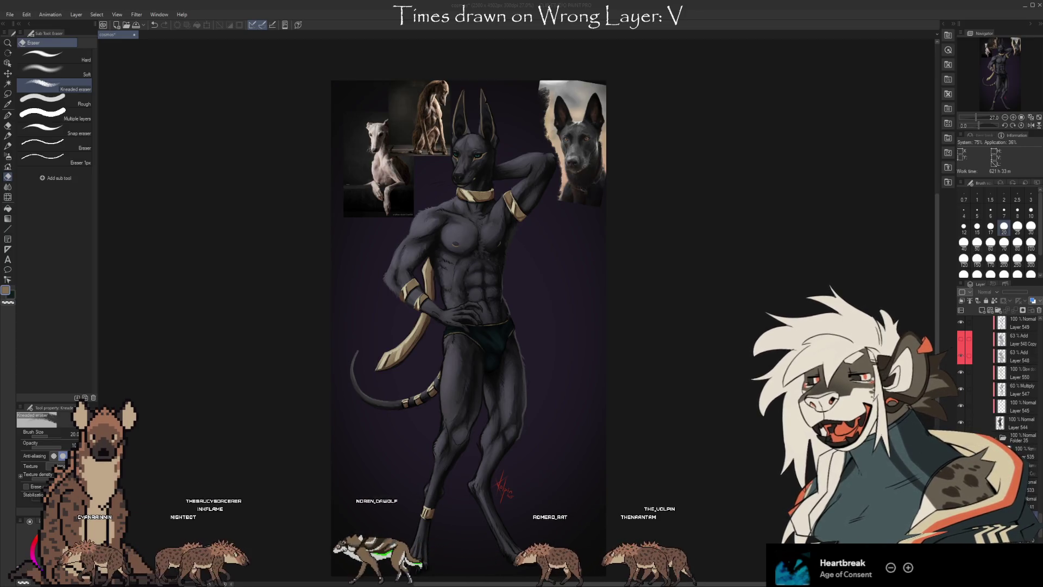
scroll(1000, 375, up, 5)
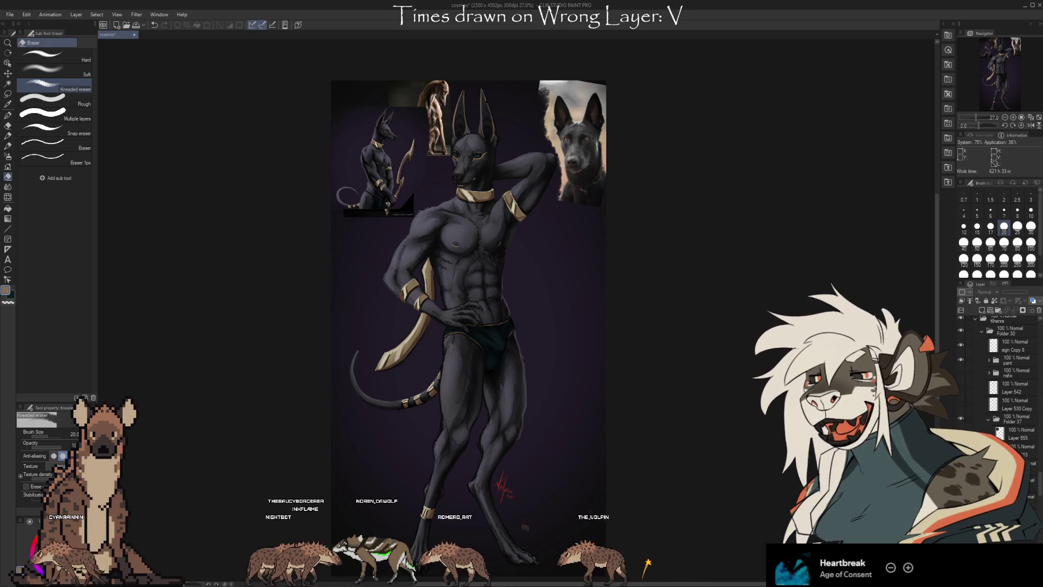
scroll(342, 170, up, 4)
scroll(379, 123, up, 3)
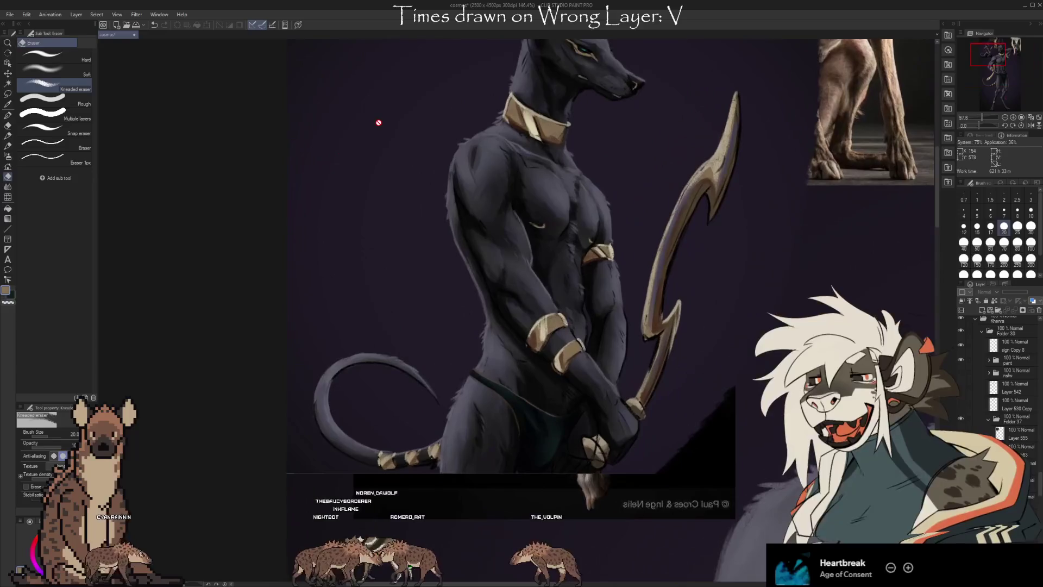
scroll(556, 420, up, 1)
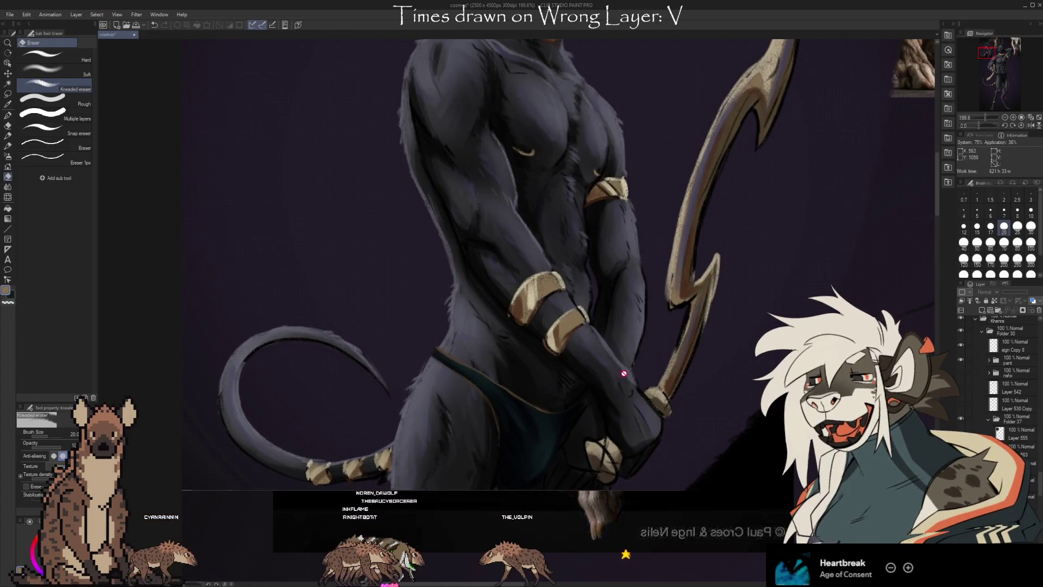
scroll(624, 422, up, 5)
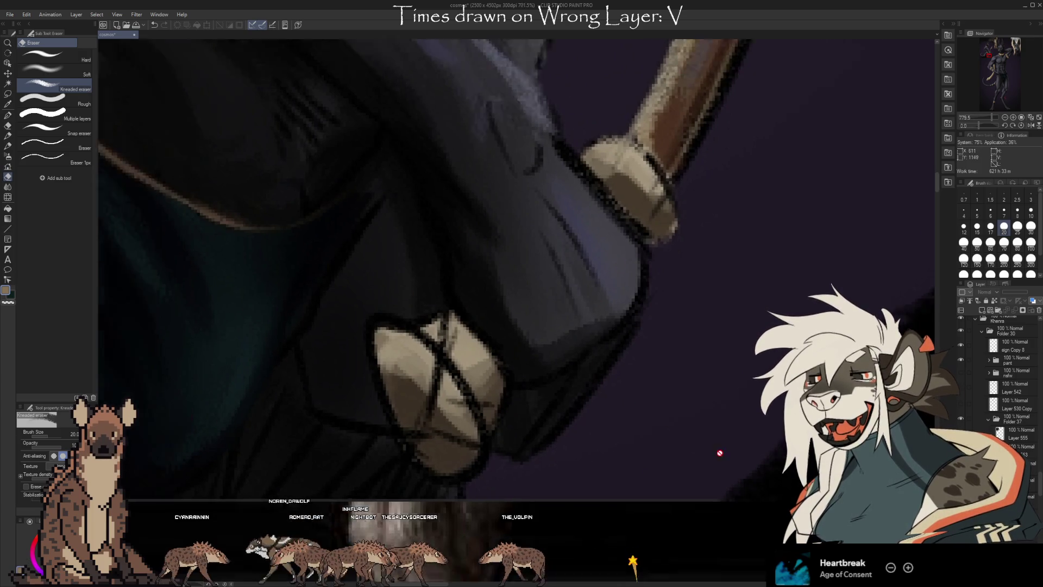
scroll(618, 219, down, 5)
scroll(507, 239, up, 5)
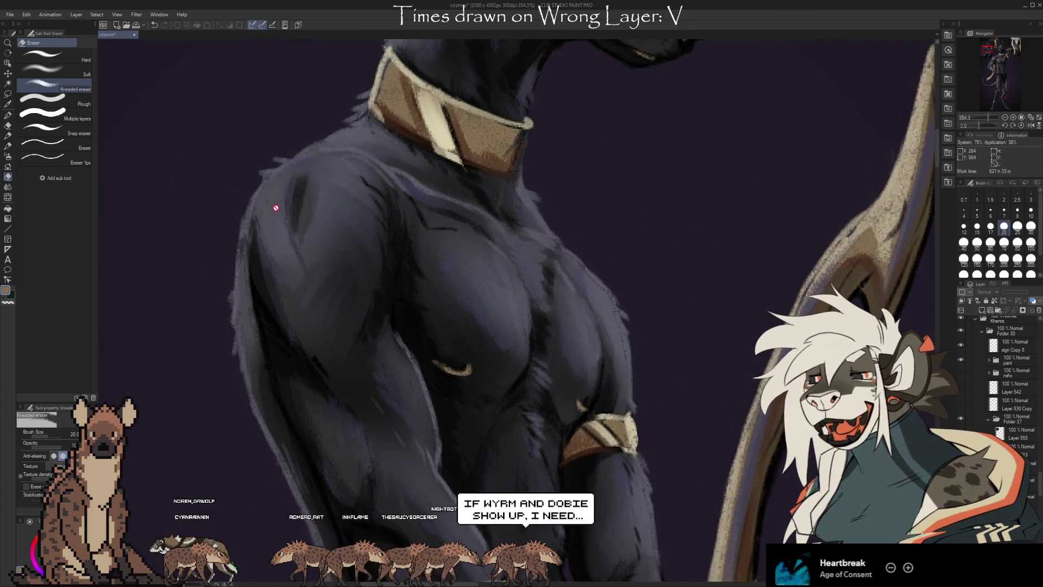
scroll(374, 395, down, 3)
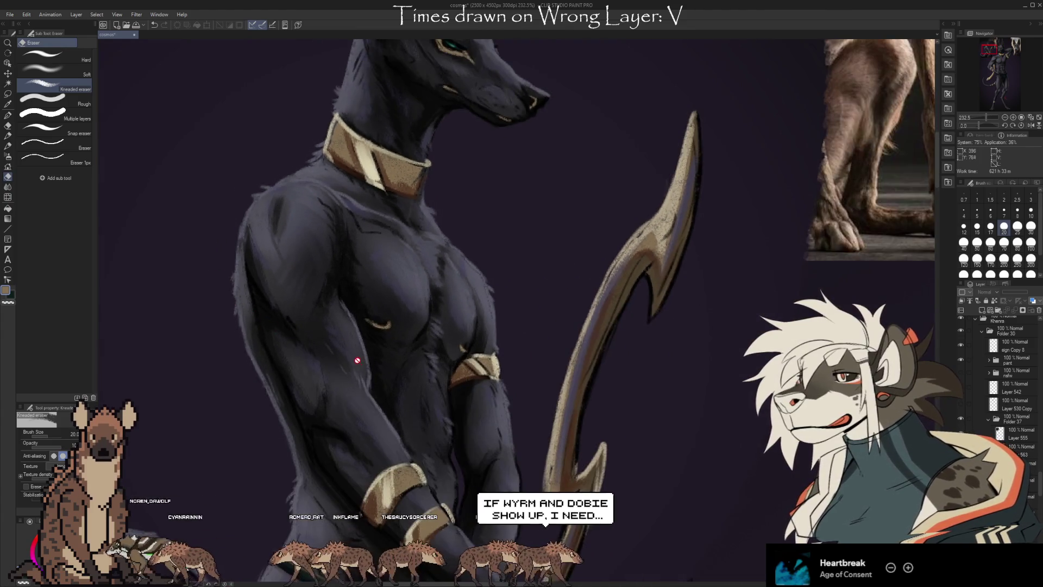
scroll(335, 159, up, 5)
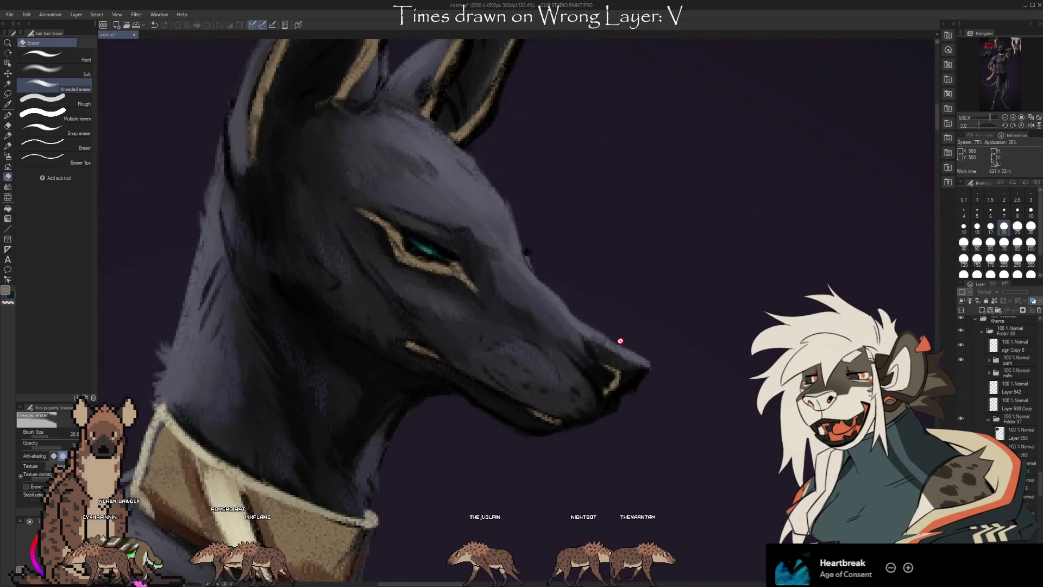
scroll(457, 305, down, 5)
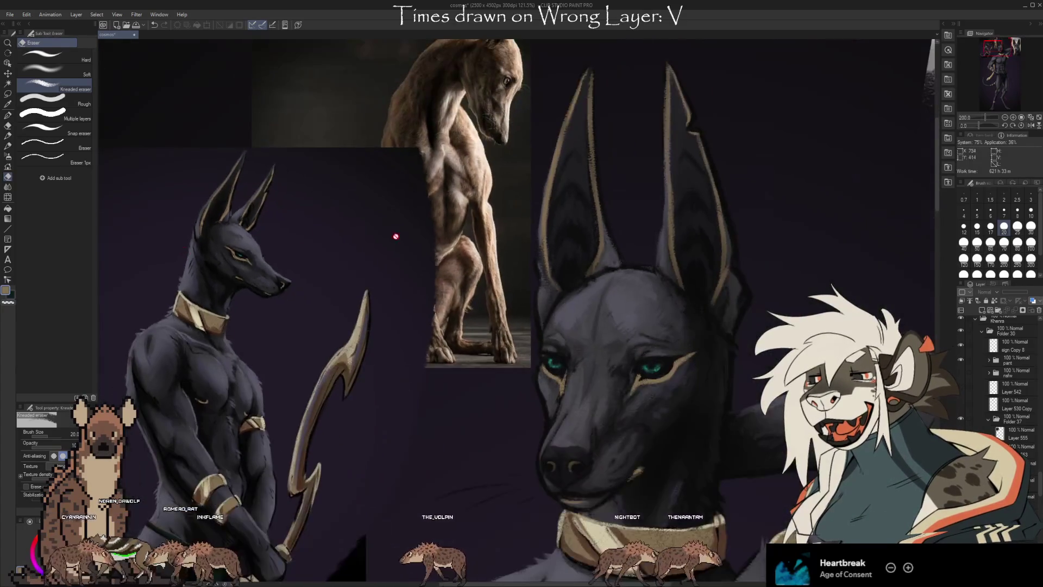
scroll(713, 417, up, 3)
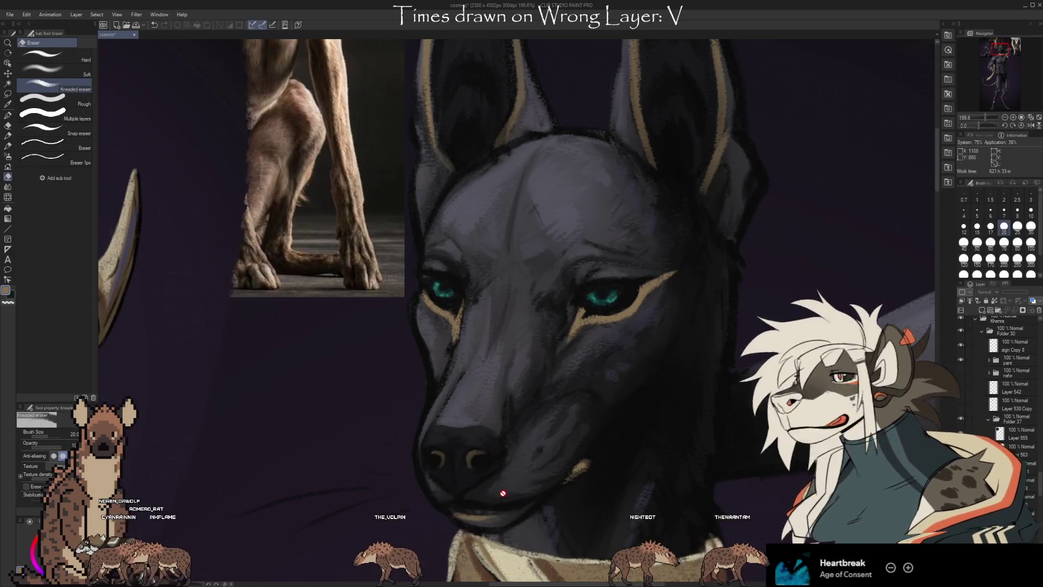
scroll(650, 330, down, 2)
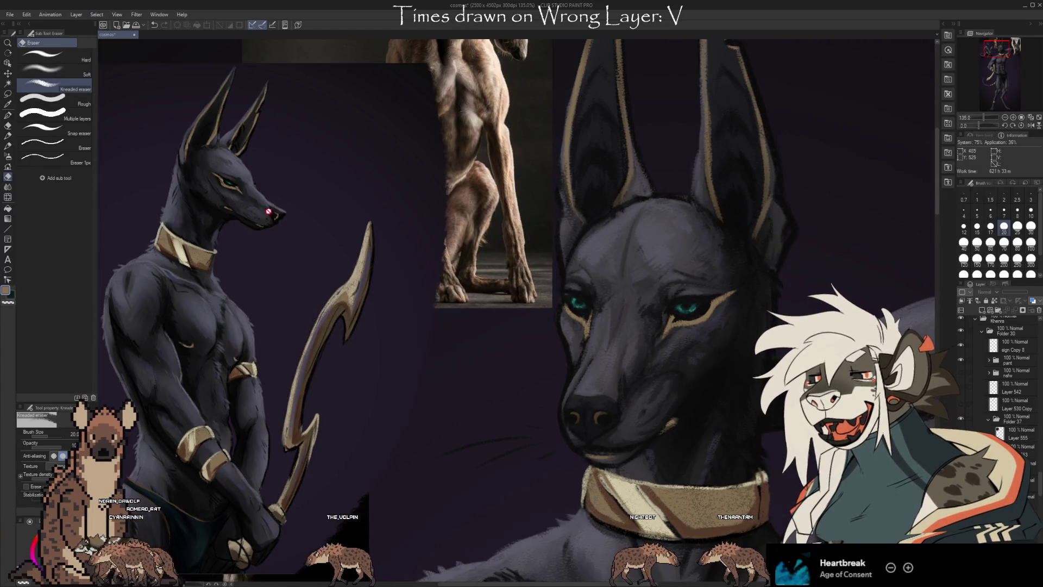
scroll(605, 500, up, 2)
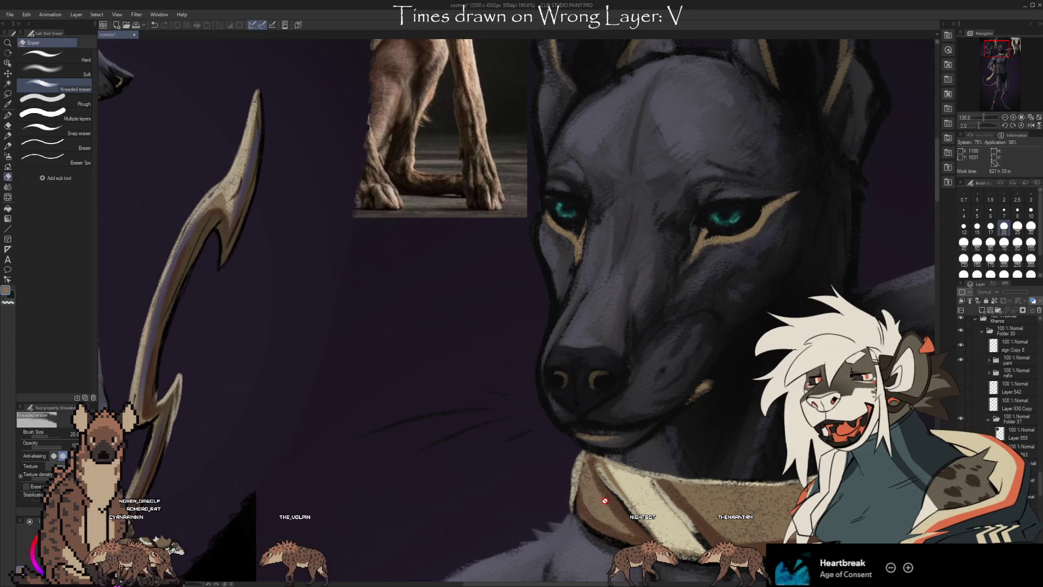
scroll(668, 459, up, 1)
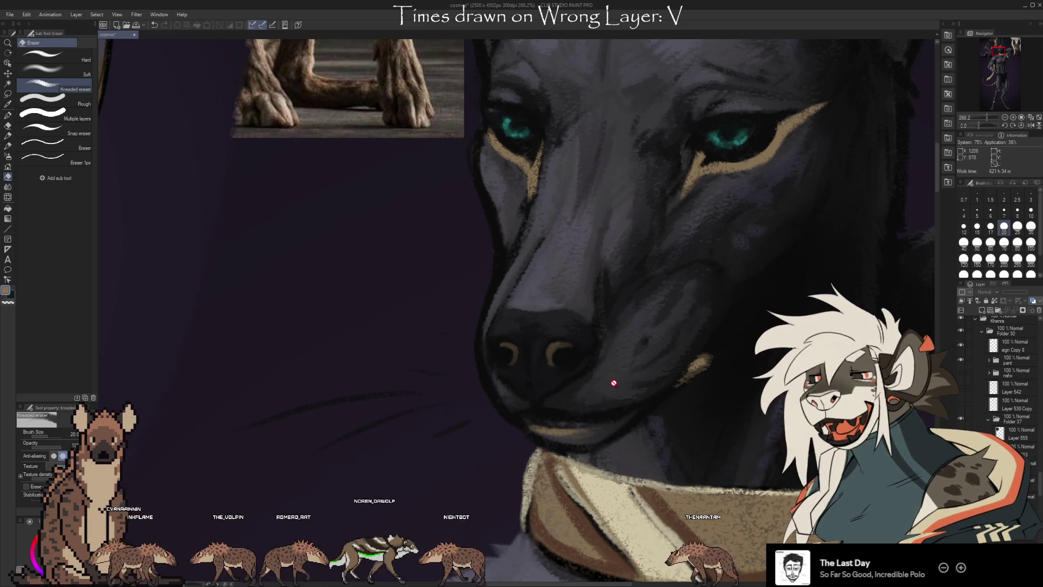
scroll(606, 361, down, 5)
scroll(330, 166, up, 9)
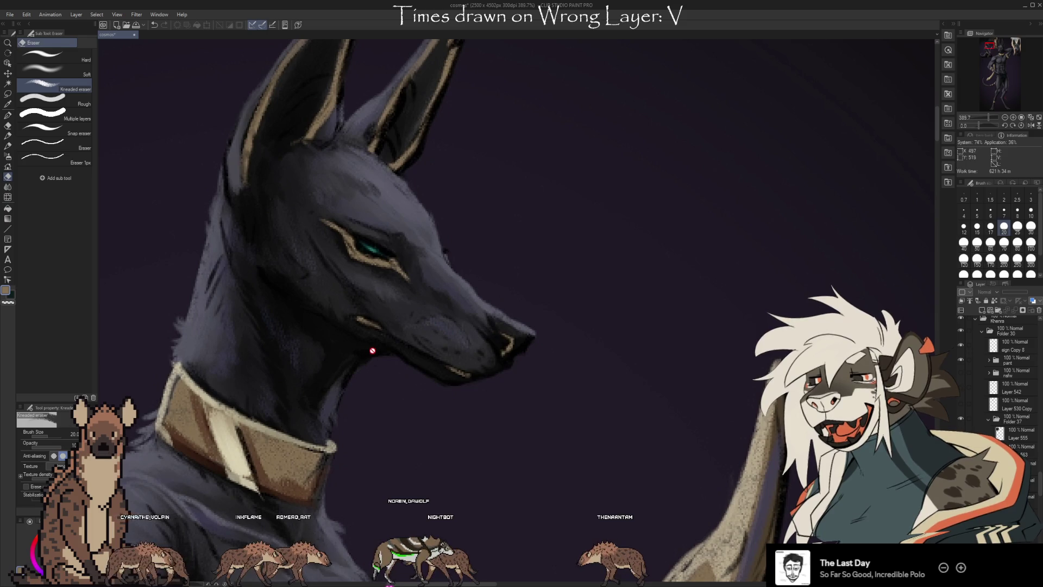
scroll(344, 223, down, 4)
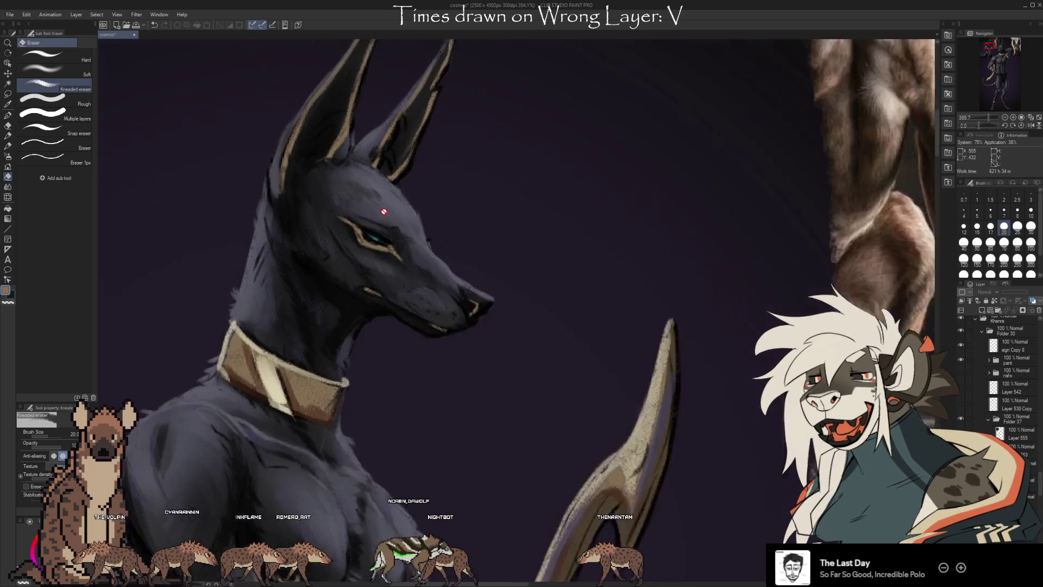
scroll(374, 175, down, 7)
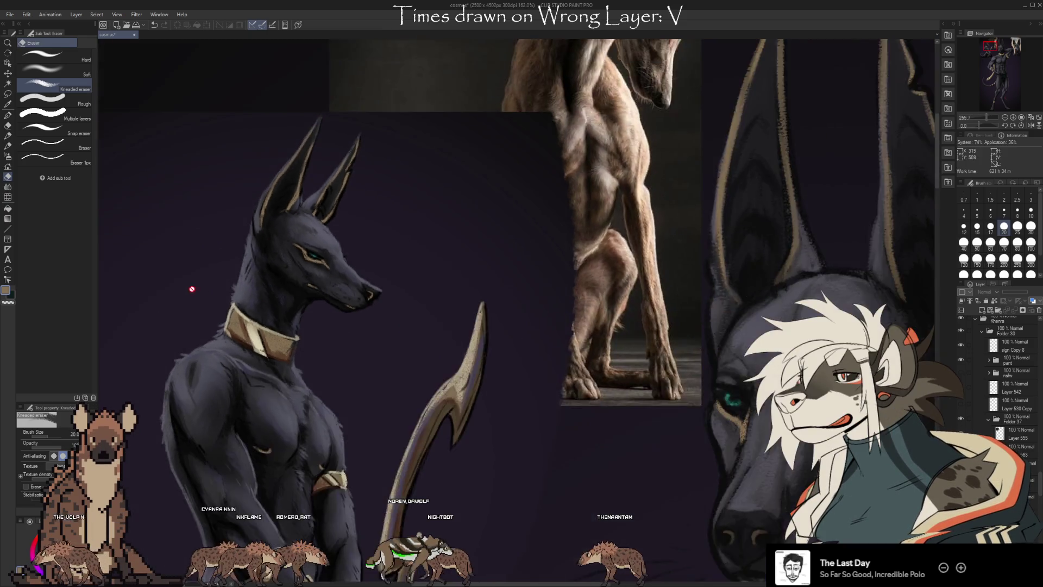
scroll(533, 174, up, 2)
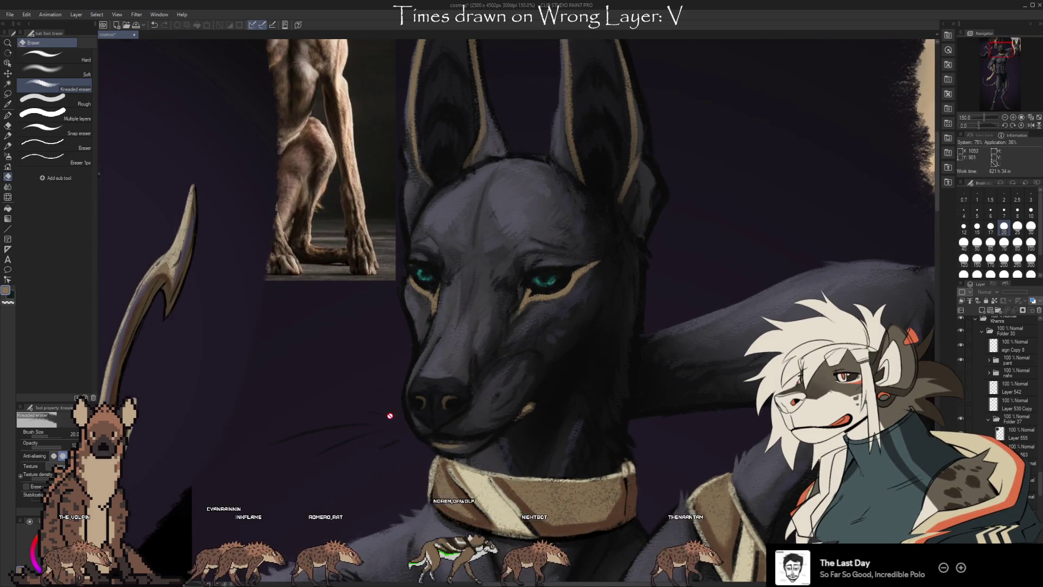
scroll(229, 189, up, 5)
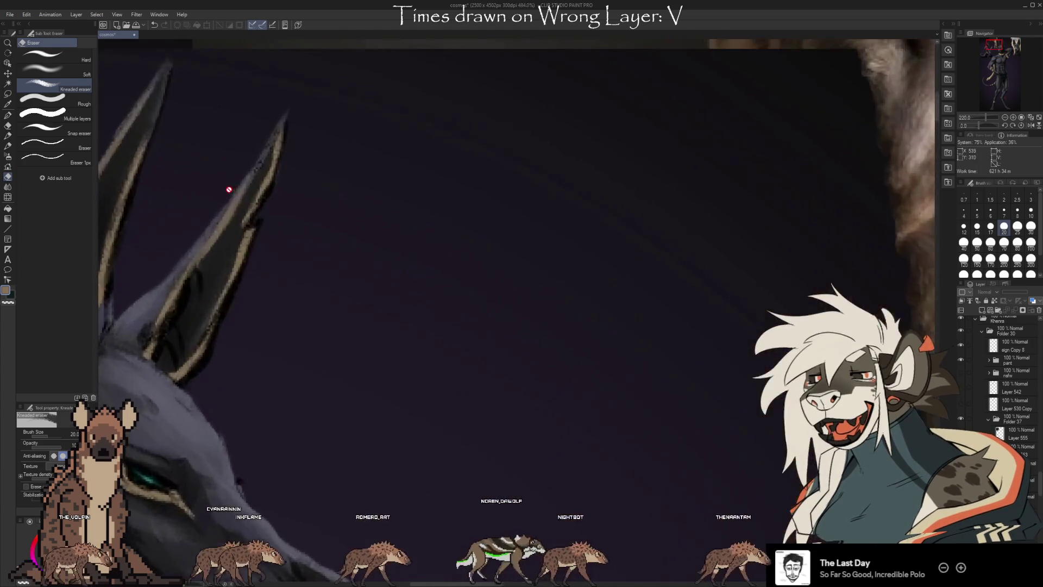
scroll(229, 189, up, 5)
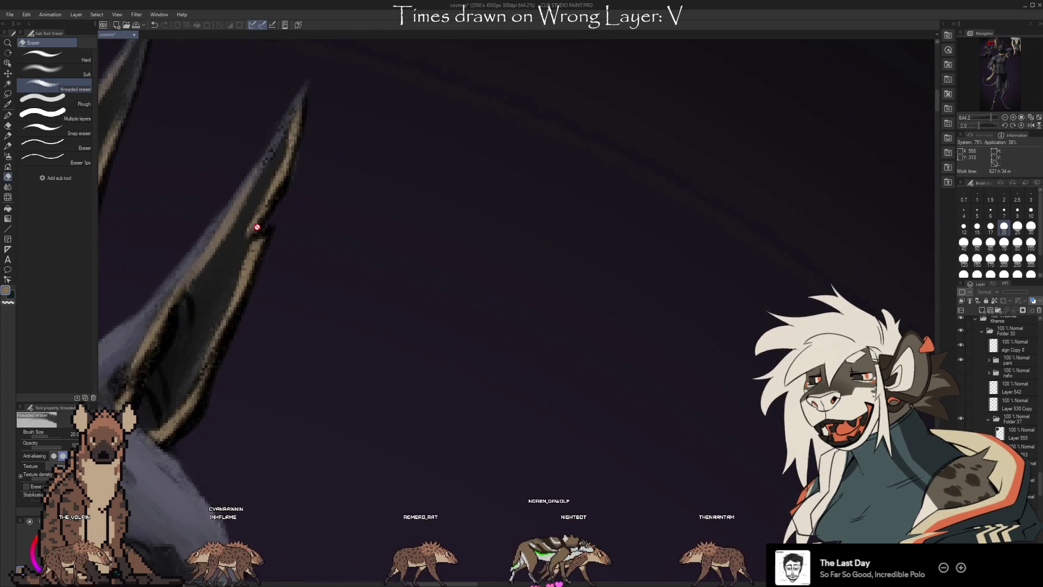
scroll(167, 224, down, 7)
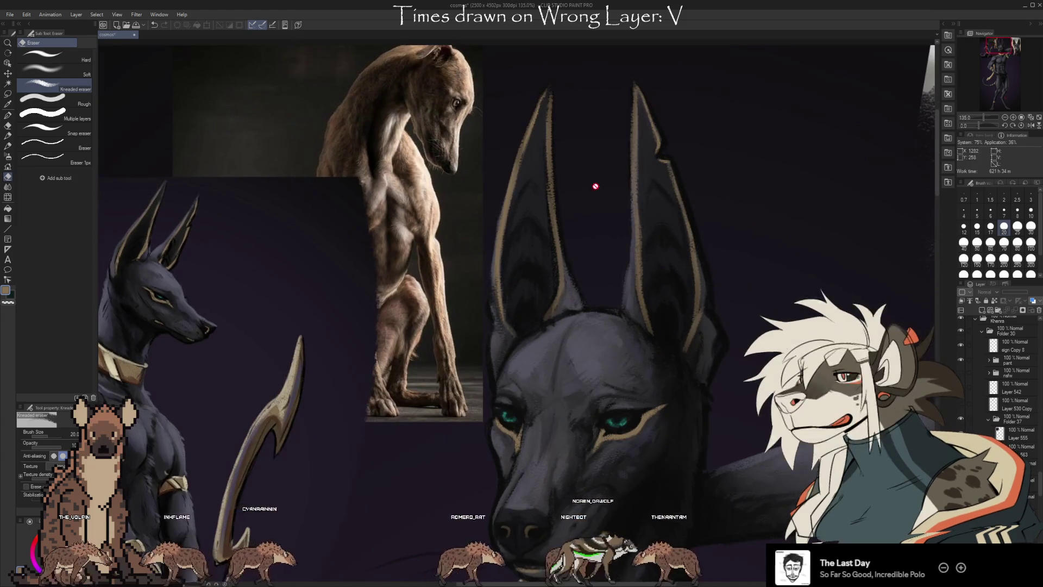
scroll(596, 186, up, 6)
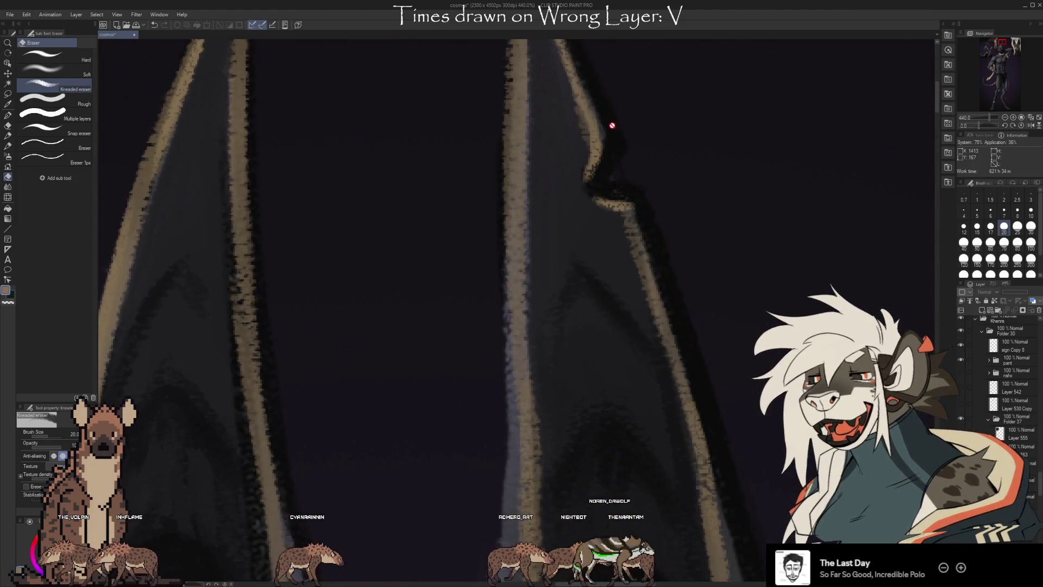
scroll(612, 158, down, 6)
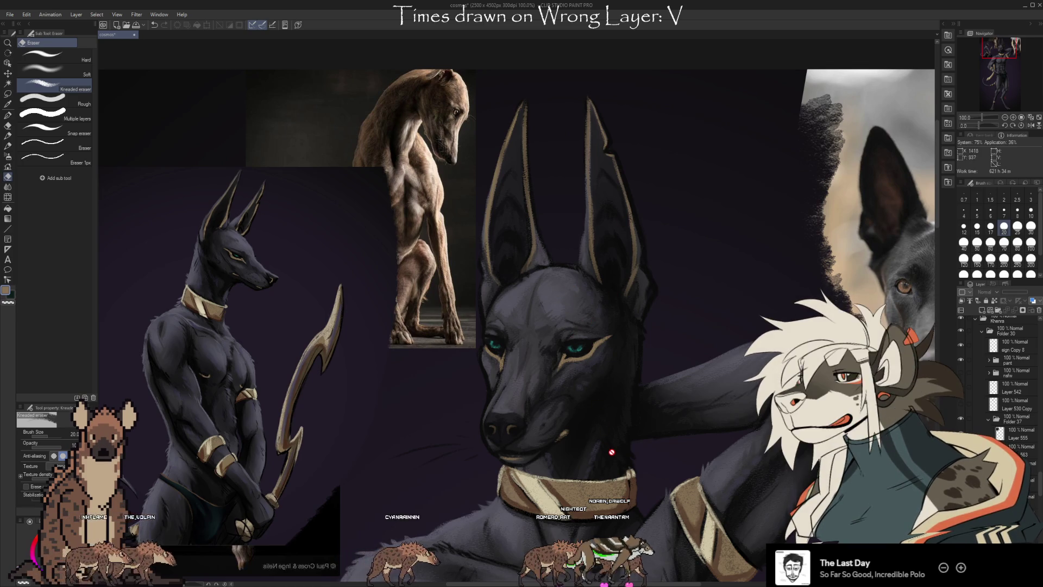
scroll(635, 358, down, 3)
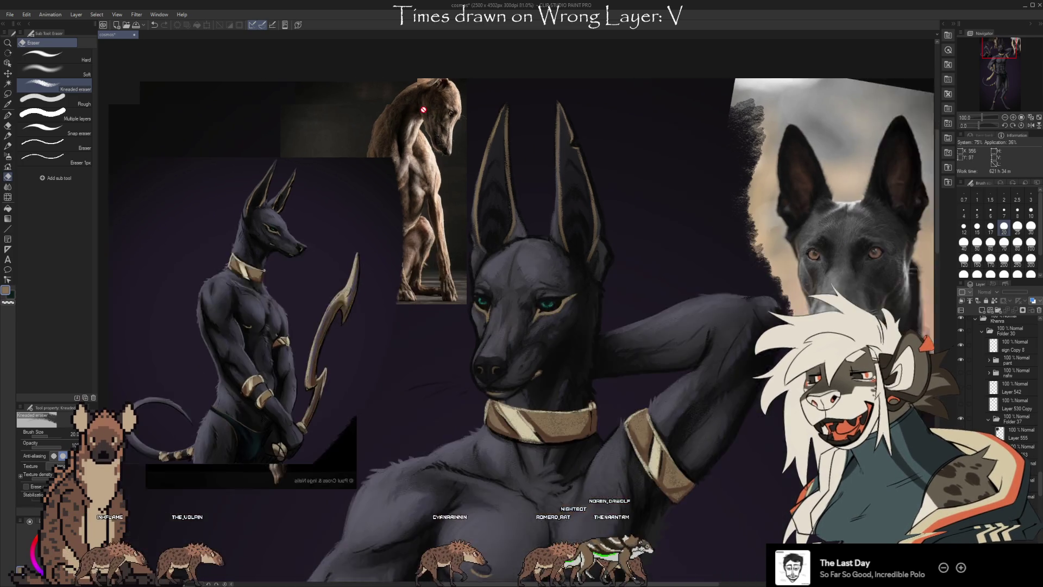
scroll(684, 480, down, 1)
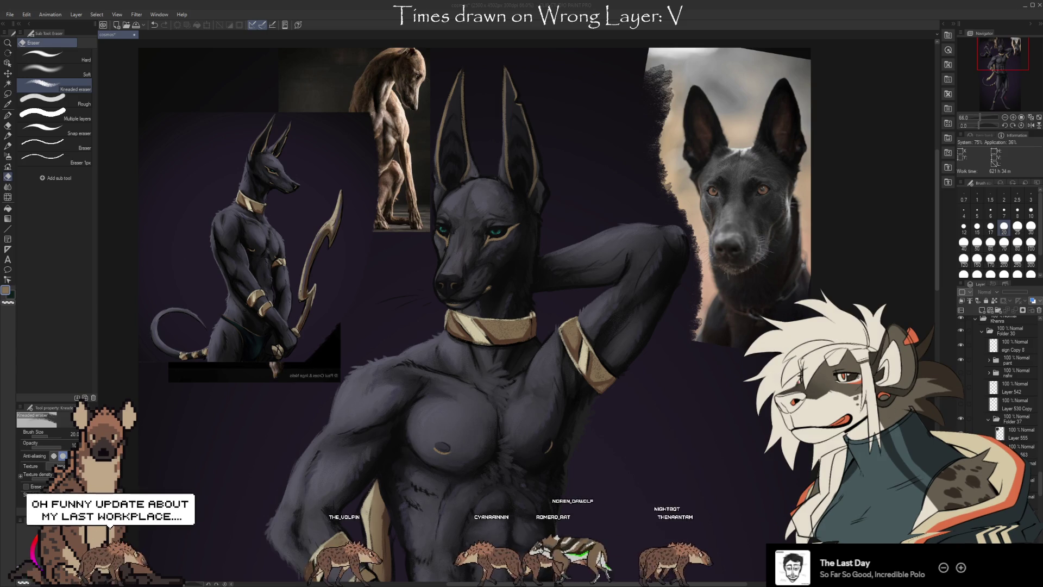
scroll(406, 326, up, 2)
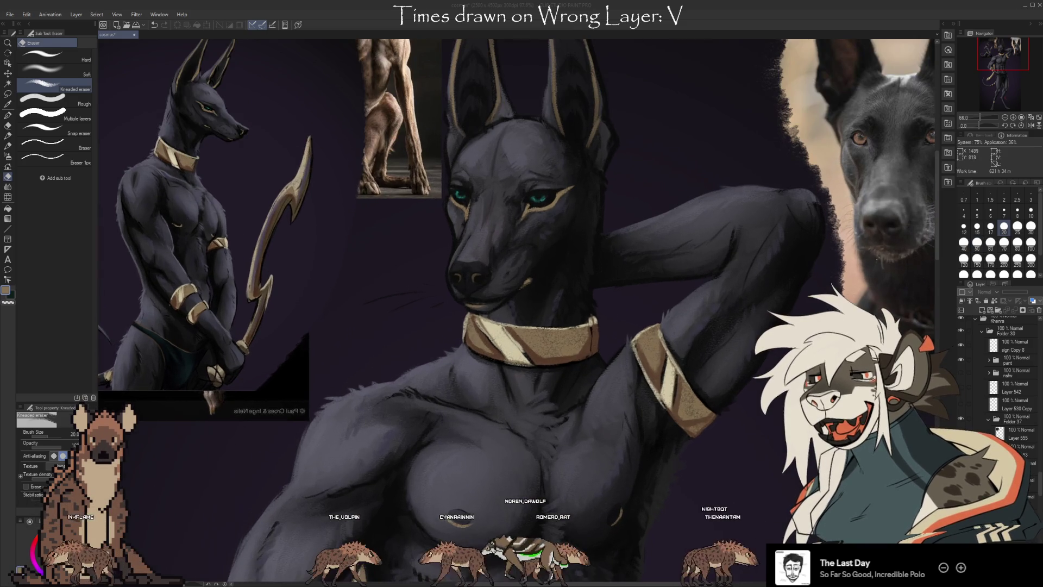
scroll(769, 176, down, 3)
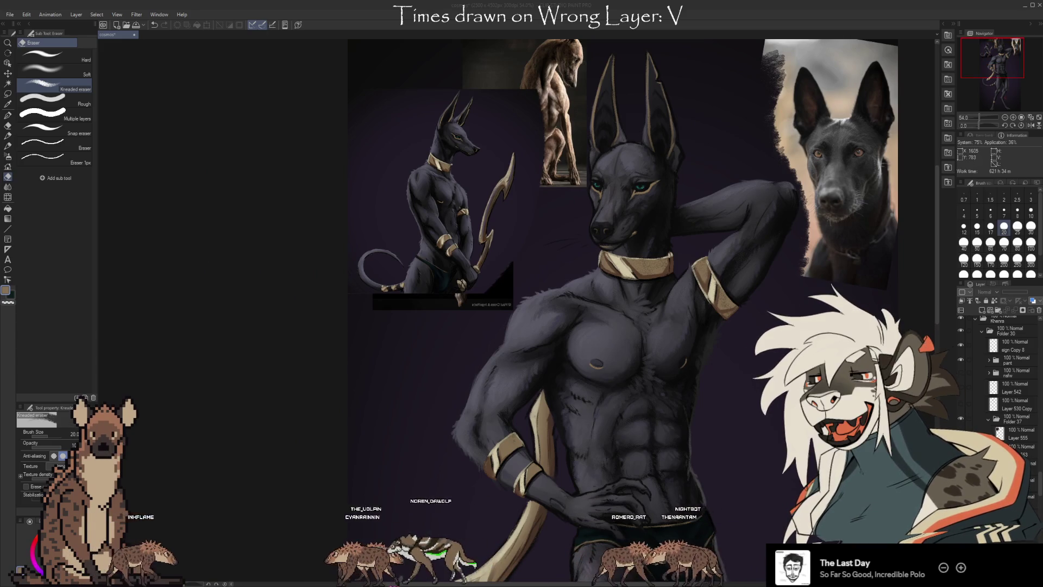
scroll(598, 272, up, 4)
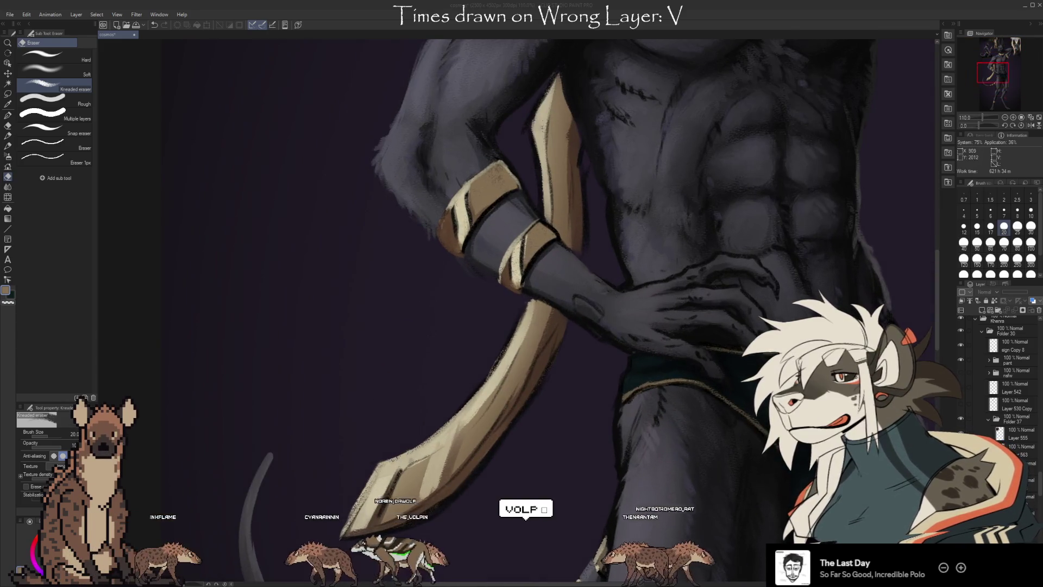
scroll(571, 244, up, 2)
scroll(543, 326, down, 2)
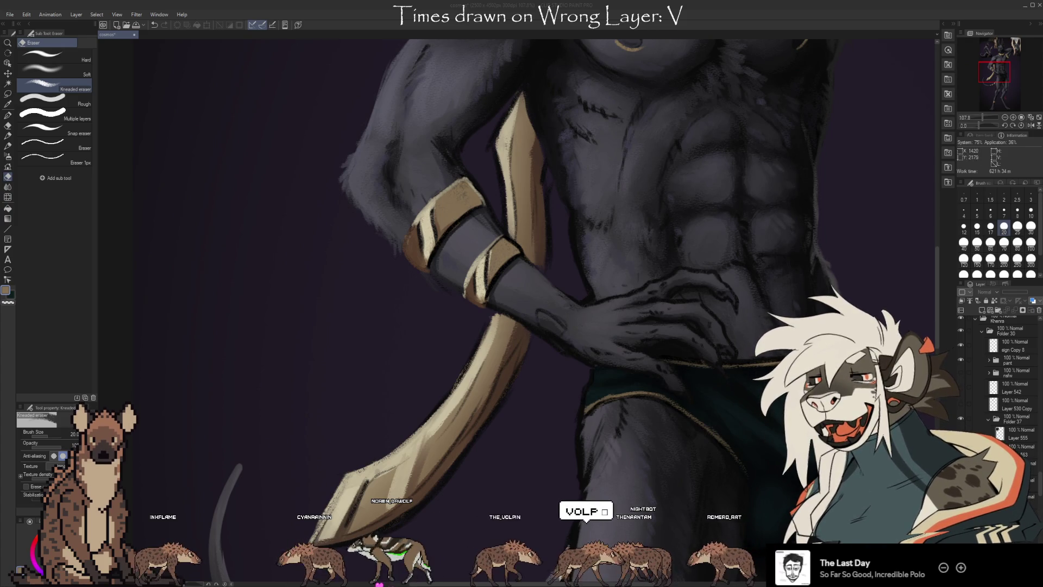
scroll(680, 299, up, 4)
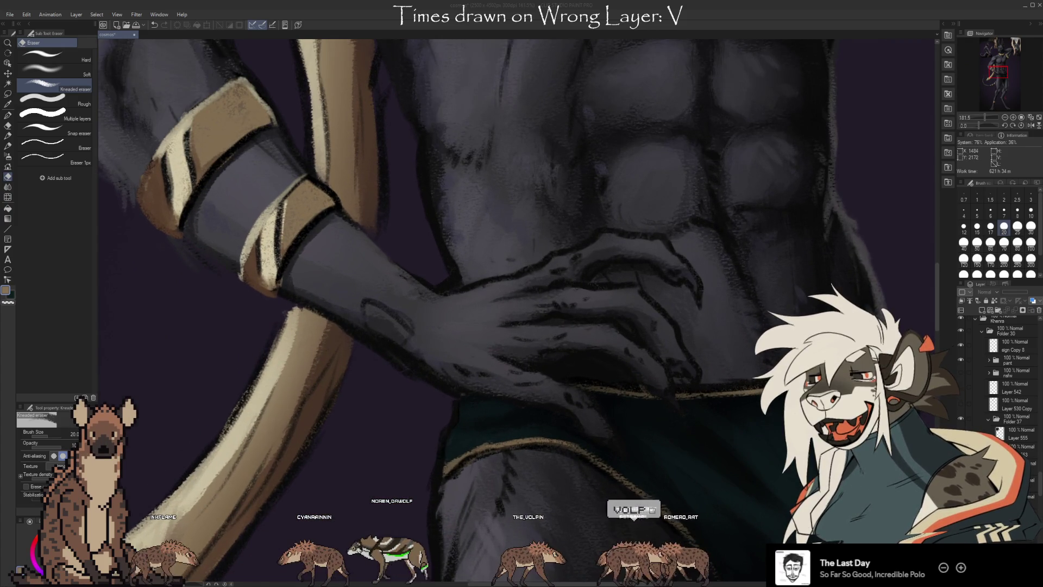
scroll(680, 299, up, 3)
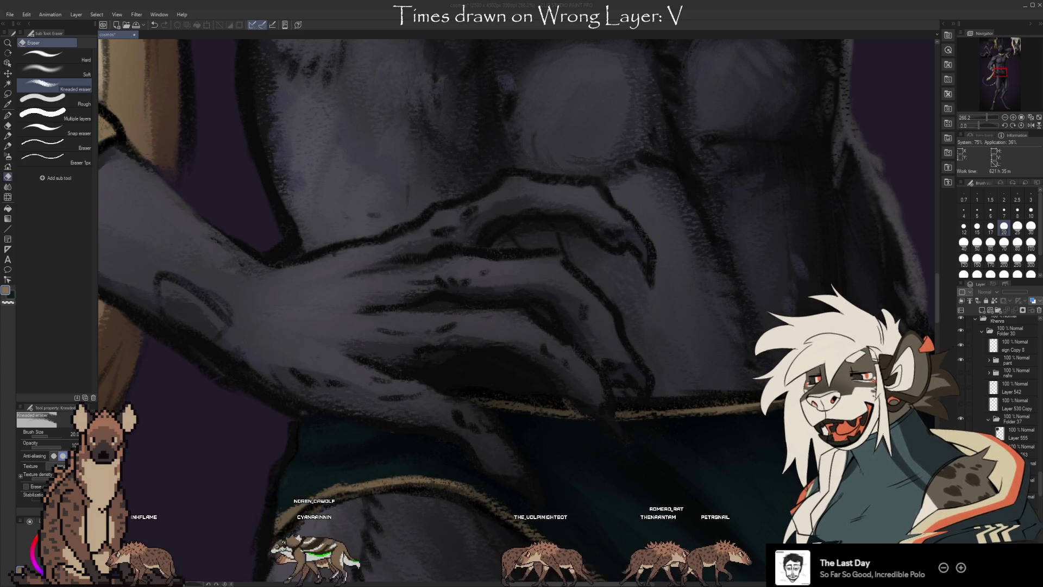
scroll(517, 304, down, 3)
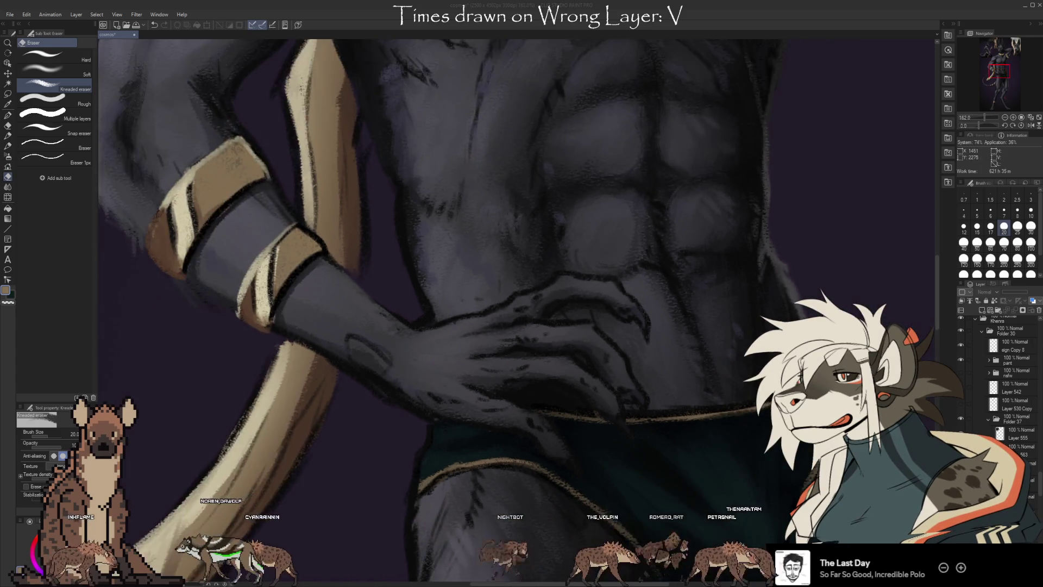
scroll(517, 304, down, 2)
scroll(516, 304, down, 3)
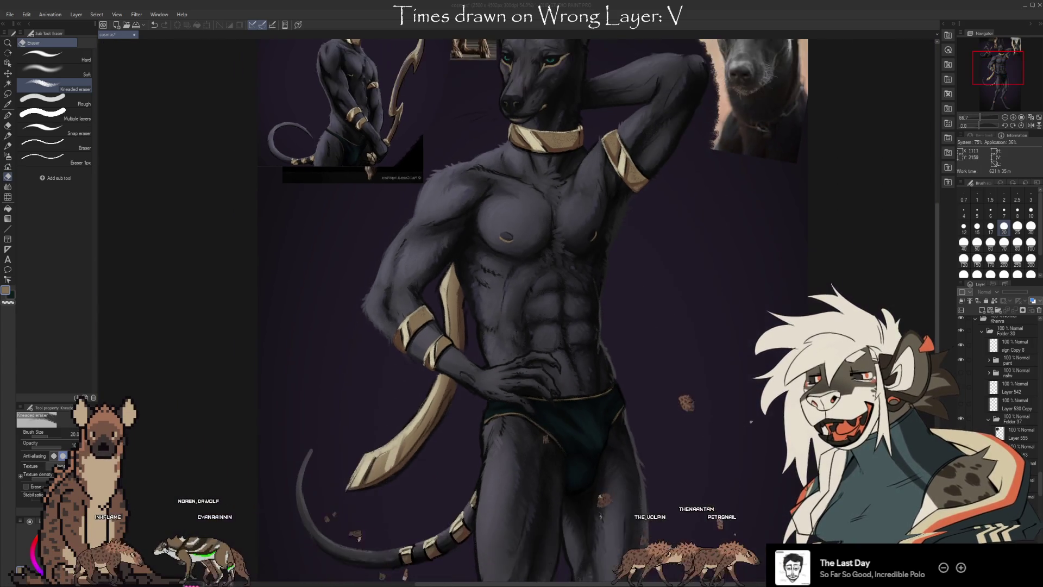
scroll(516, 305, down, 1)
scroll(516, 304, down, 2)
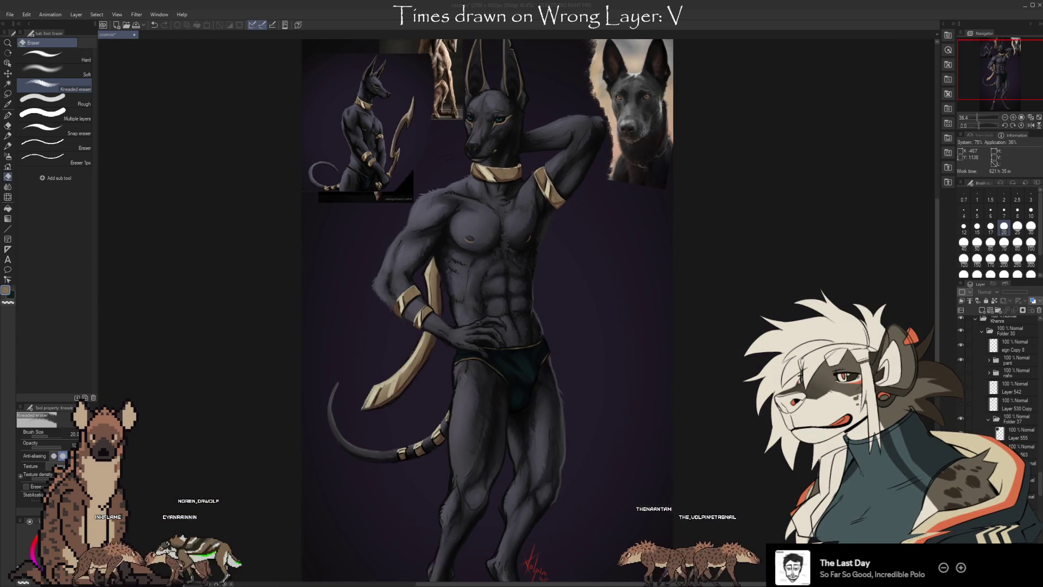
scroll(492, 304, down, 1)
scroll(491, 305, down, 1)
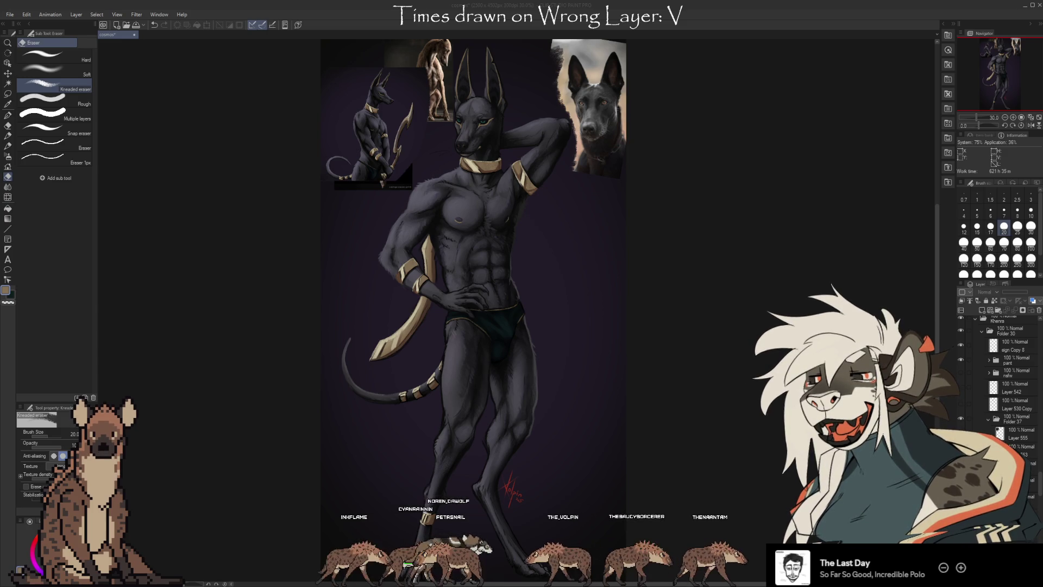
scroll(472, 272, down, 2)
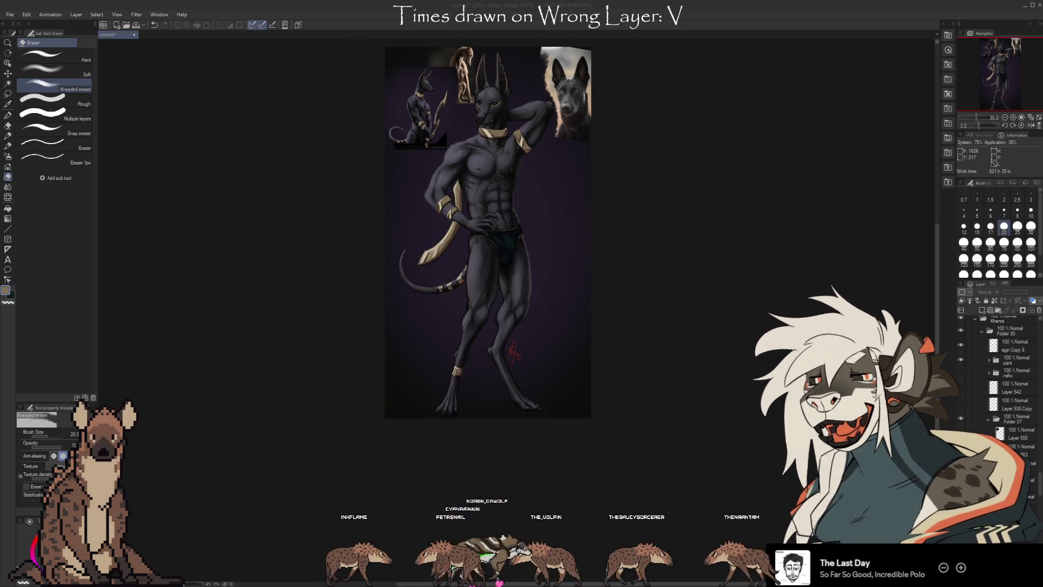
scroll(544, 408, up, 3)
scroll(560, 261, up, 1)
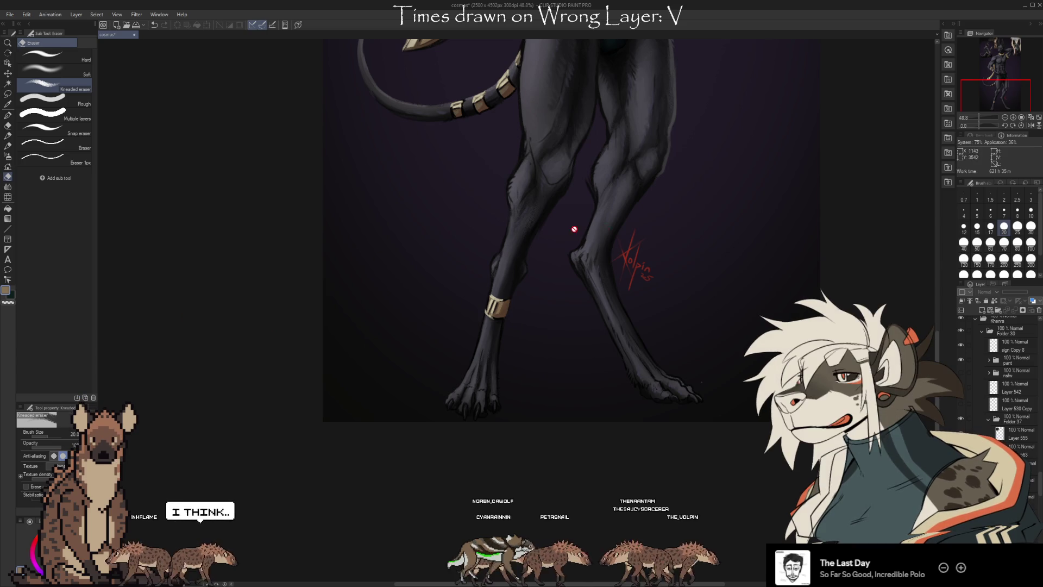
scroll(400, 429, down, 1)
scroll(551, 503, up, 2)
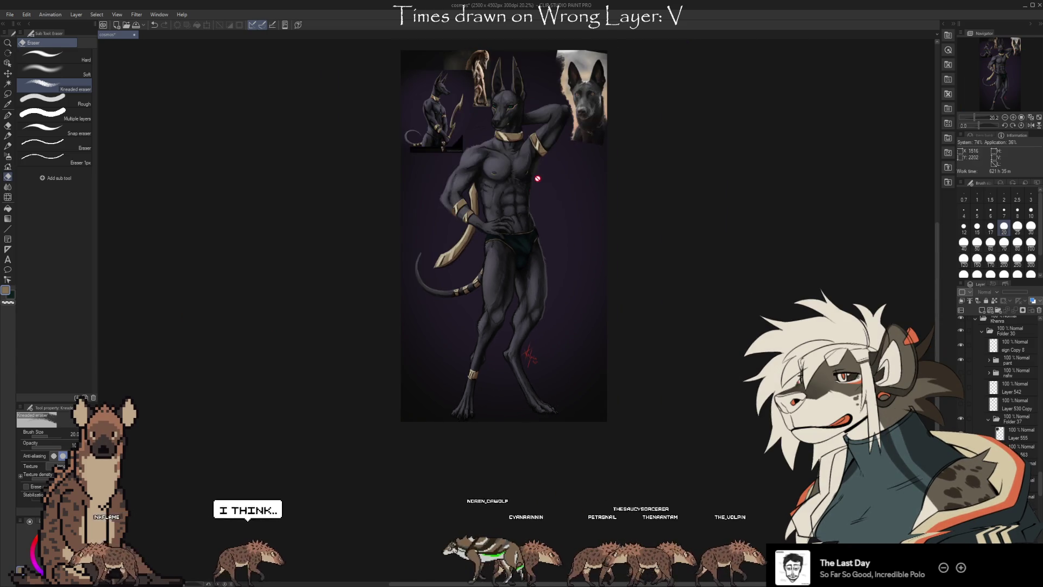
scroll(495, 89, up, 3)
scroll(495, 90, up, 2)
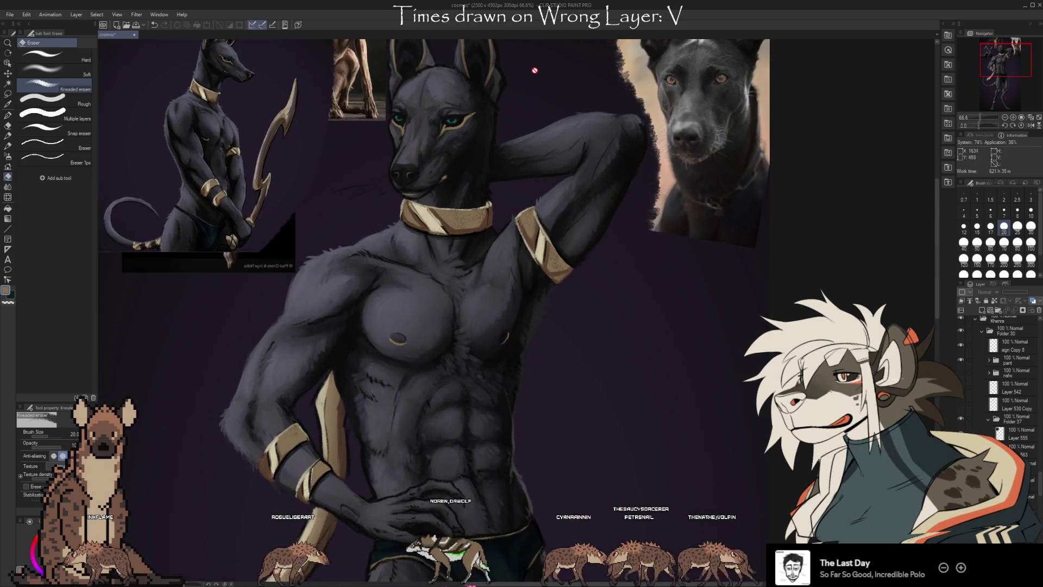
scroll(477, 315, up, 2)
scroll(450, 415, up, 2)
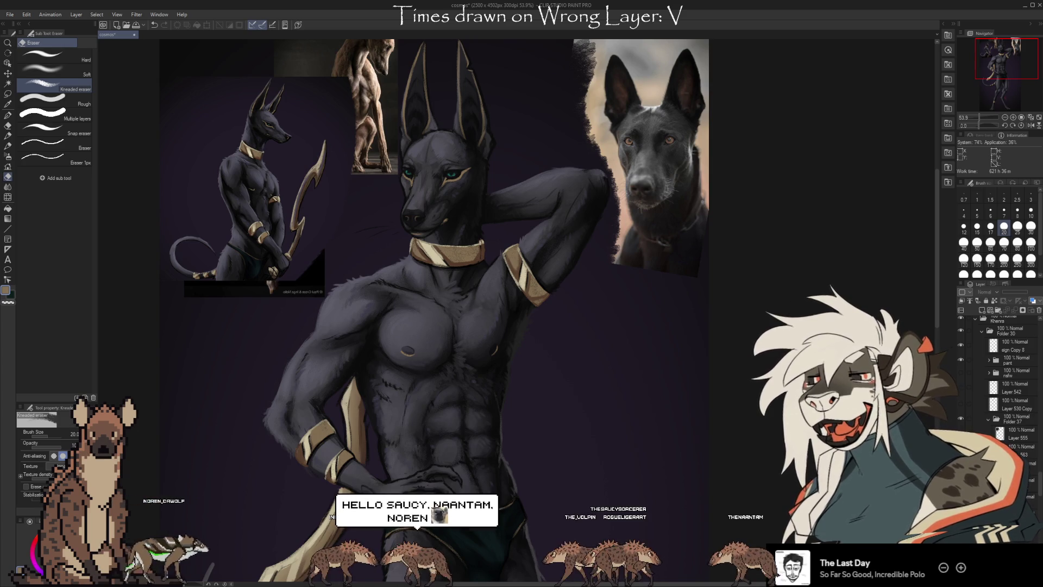
scroll(483, 63, down, 1)
scroll(483, 64, down, 3)
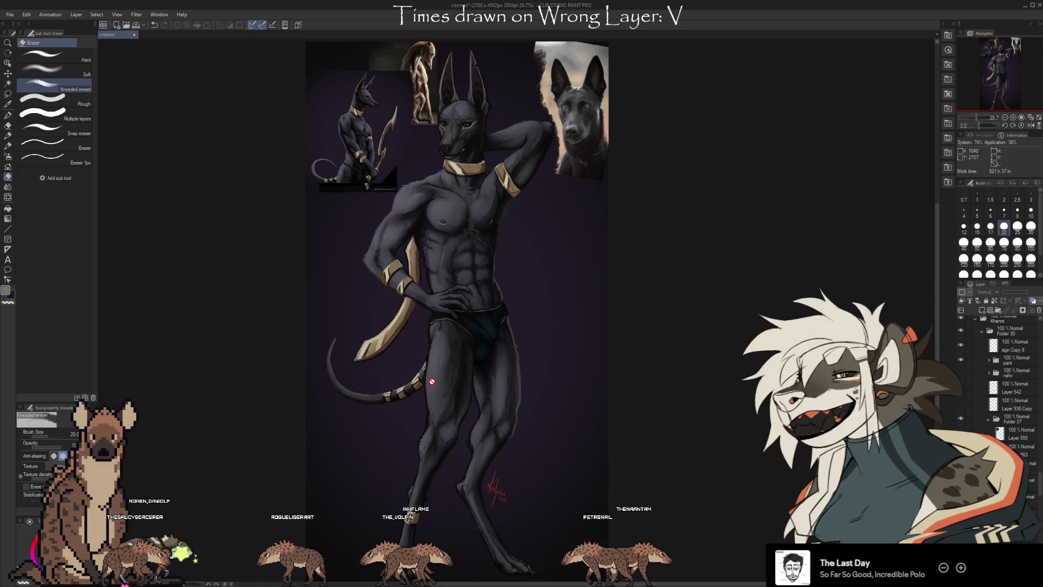
scroll(526, 287, down, 2)
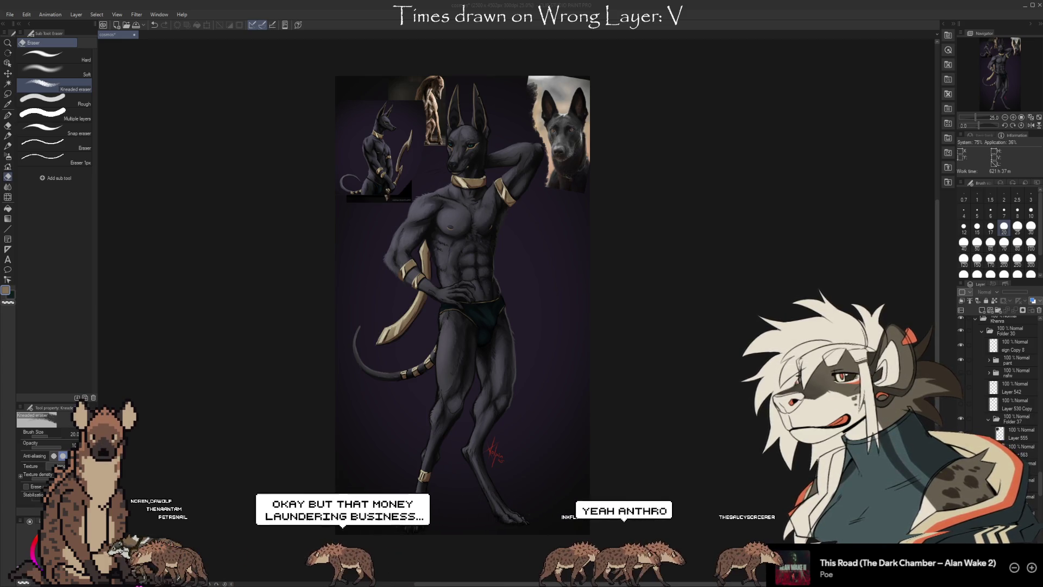
Step: Zoom out to review the finished Anubis figure with its gold bands, tail and red signature
scroll(462, 304, up, 3)
scroll(462, 304, down, 4)
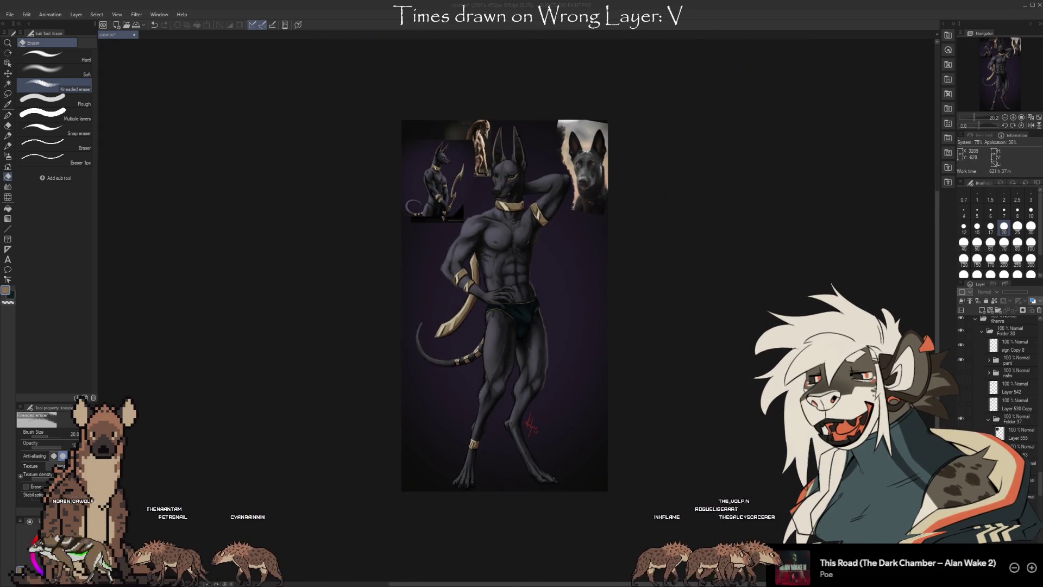
scroll(518, 183, up, 3)
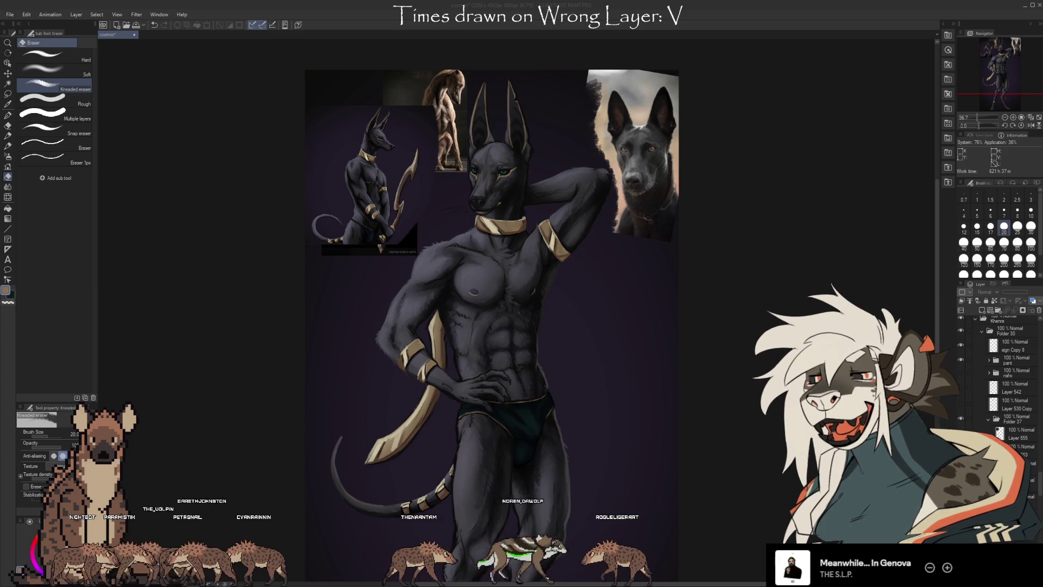
scroll(542, 64, down, 4)
scroll(535, 297, up, 8)
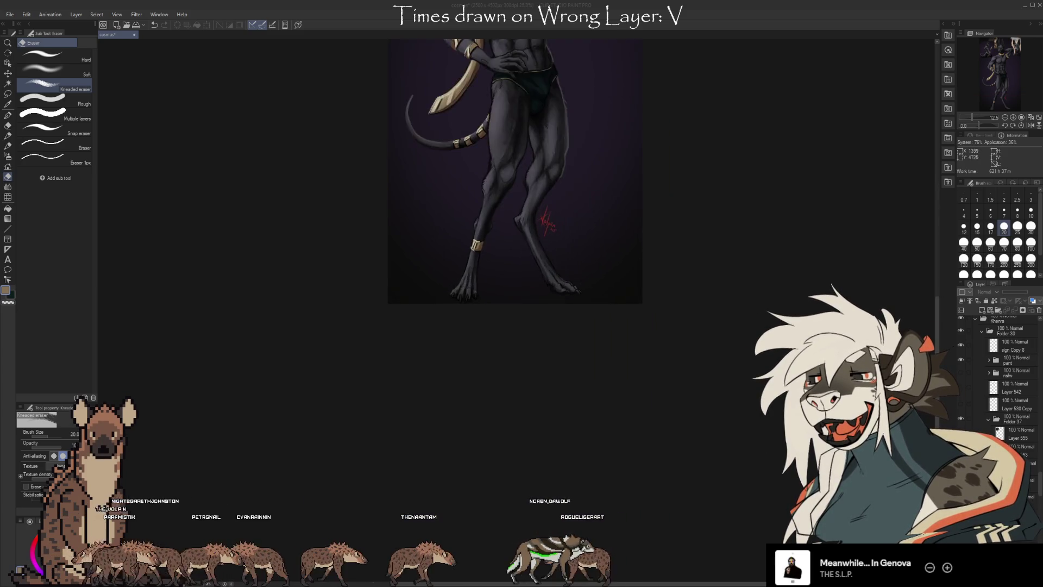
scroll(712, 367, down, 1)
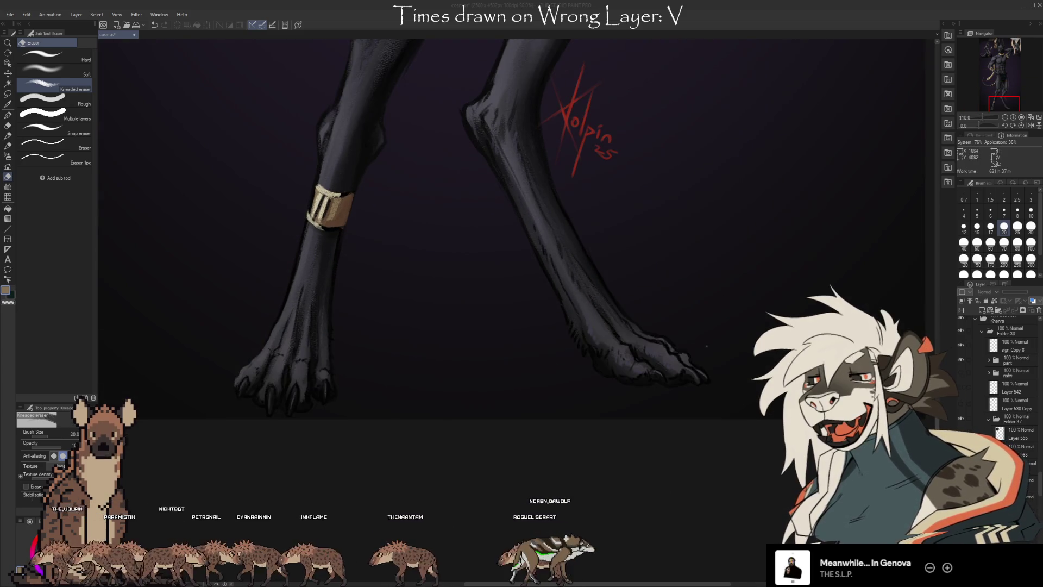
scroll(1005, 369, down, 5)
click(1016, 350)
scroll(1005, 380, down, 10)
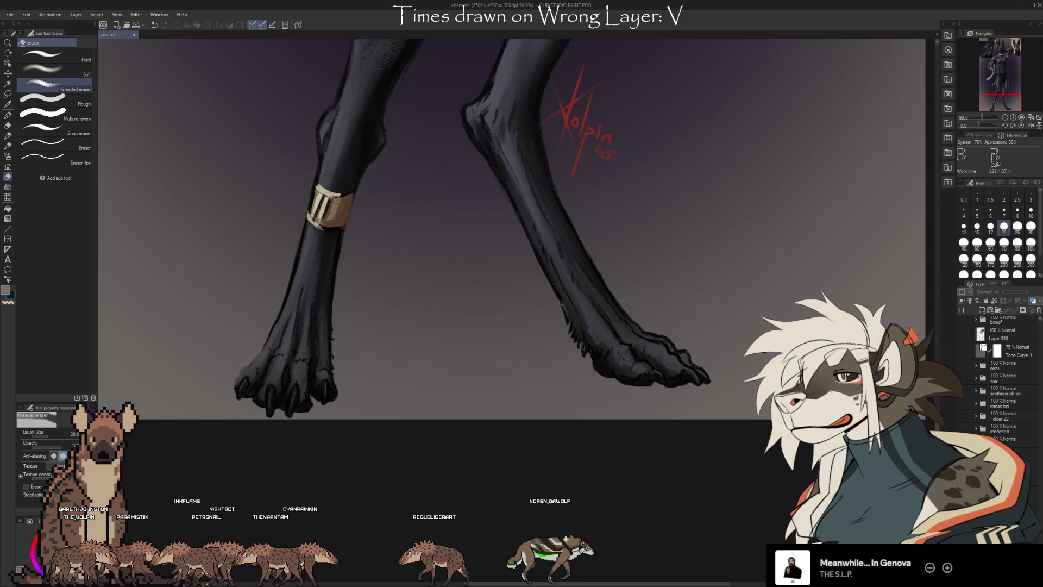
scroll(668, 403, up, 1)
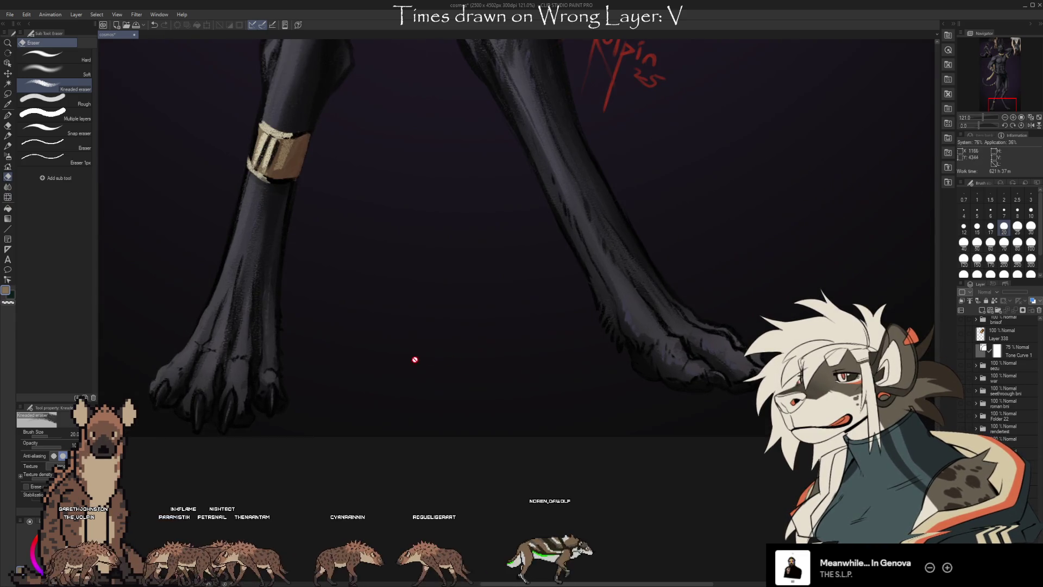
scroll(319, 374, up, 1)
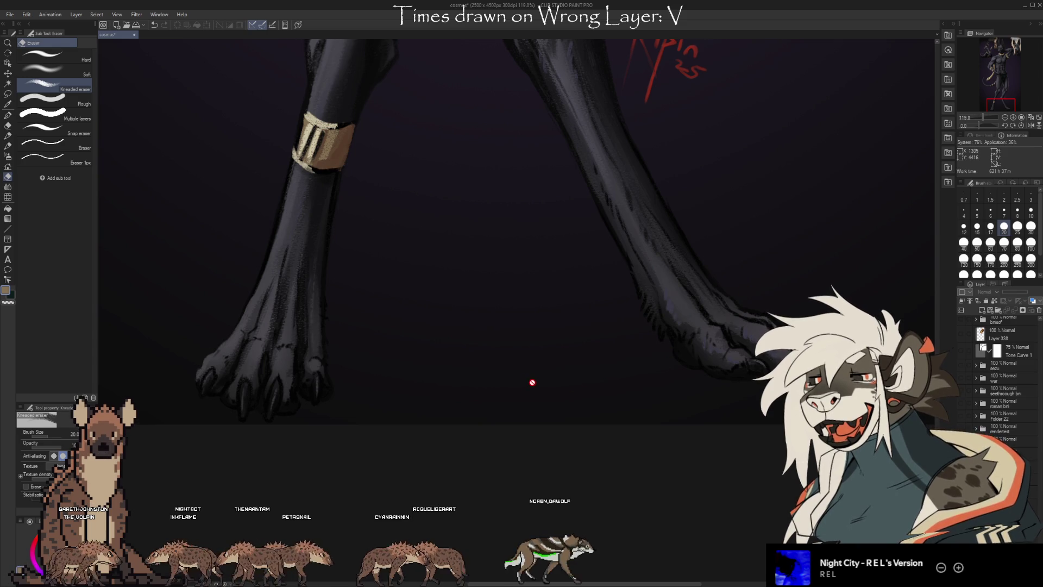
scroll(418, 348, down, 1)
scroll(733, 205, down, 1)
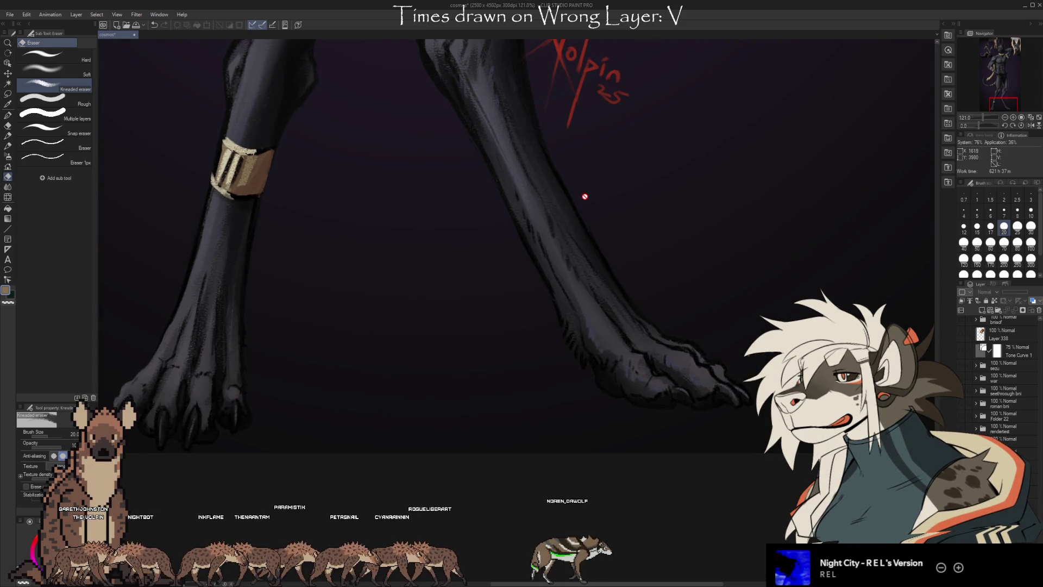
scroll(465, 251, down, 1)
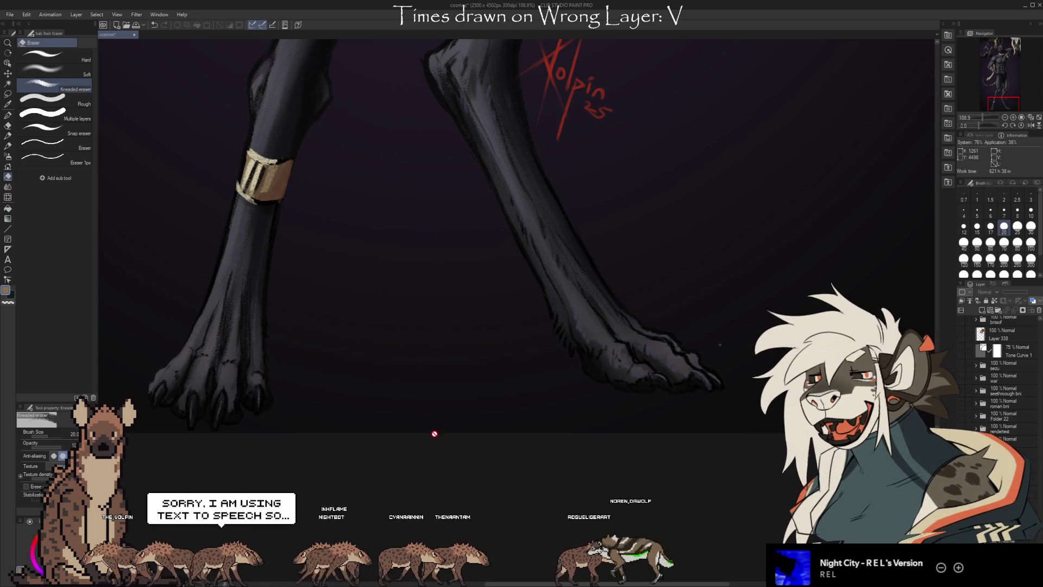
scroll(434, 433, down, 10)
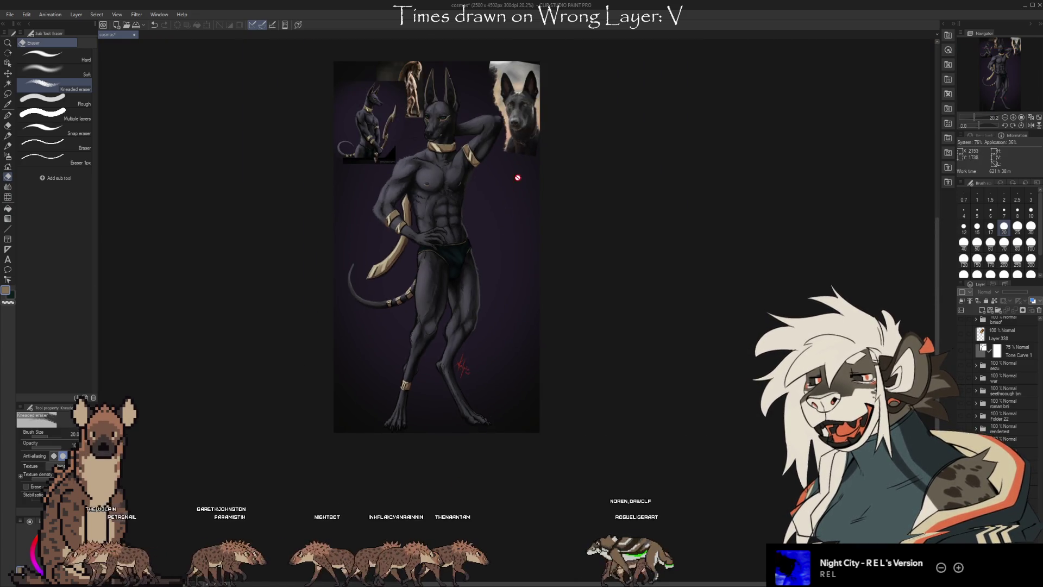
scroll(517, 187, up, 5)
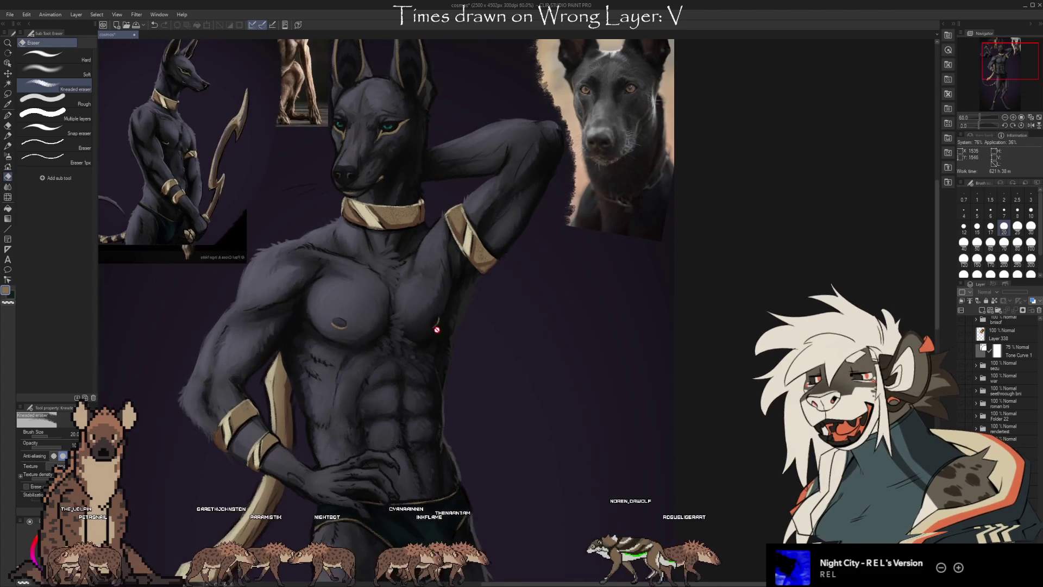
scroll(466, 130, up, 1)
scroll(417, 351, down, 1)
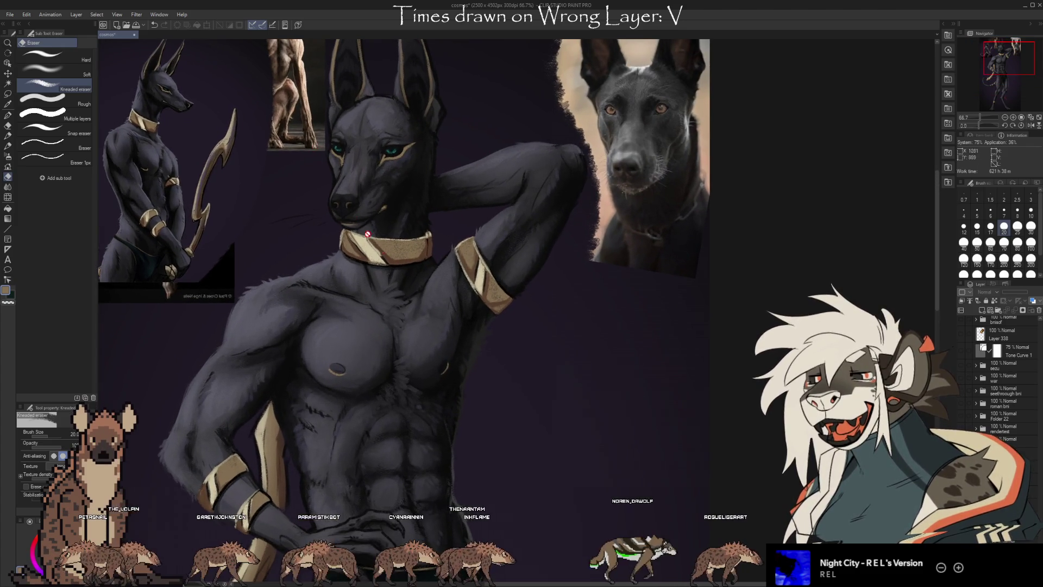
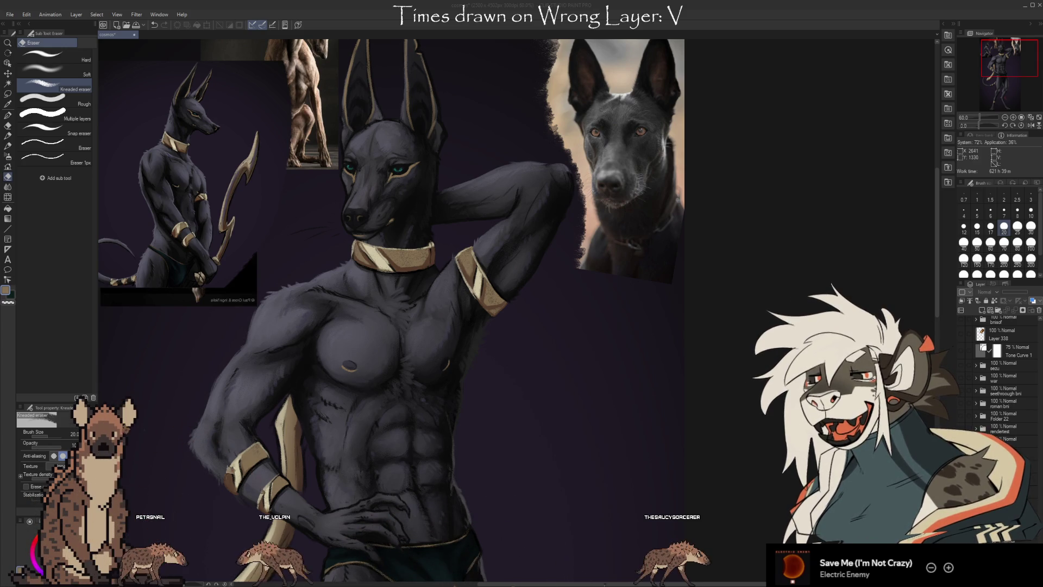
Step: Hide the Anubis reference image so the whippet photo shows in the upper left
scroll(392, 312, down, 1)
scroll(413, 312, down, 1)
scroll(999, 380, up, 10)
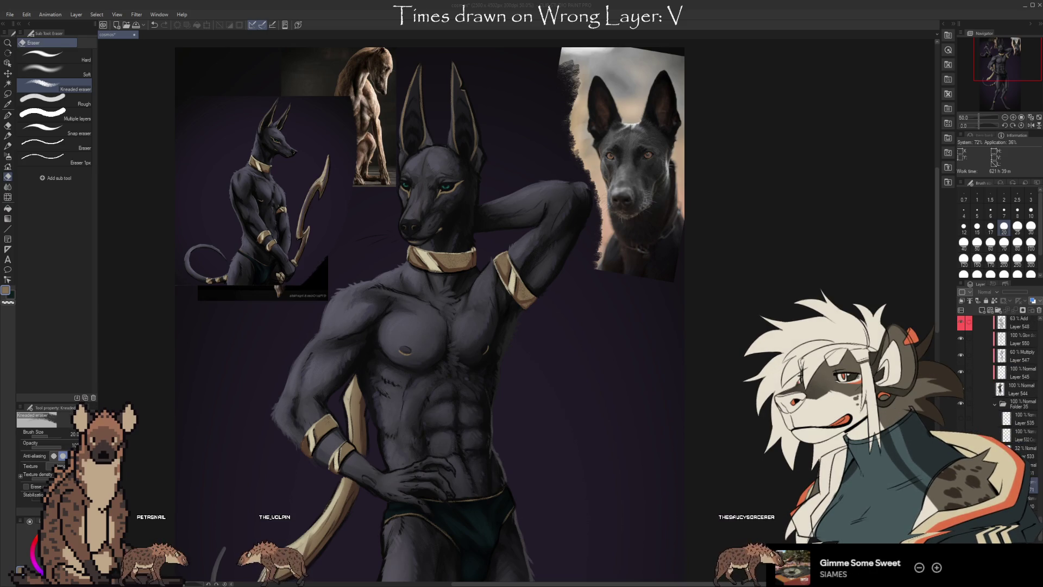
scroll(1011, 380, up, 5)
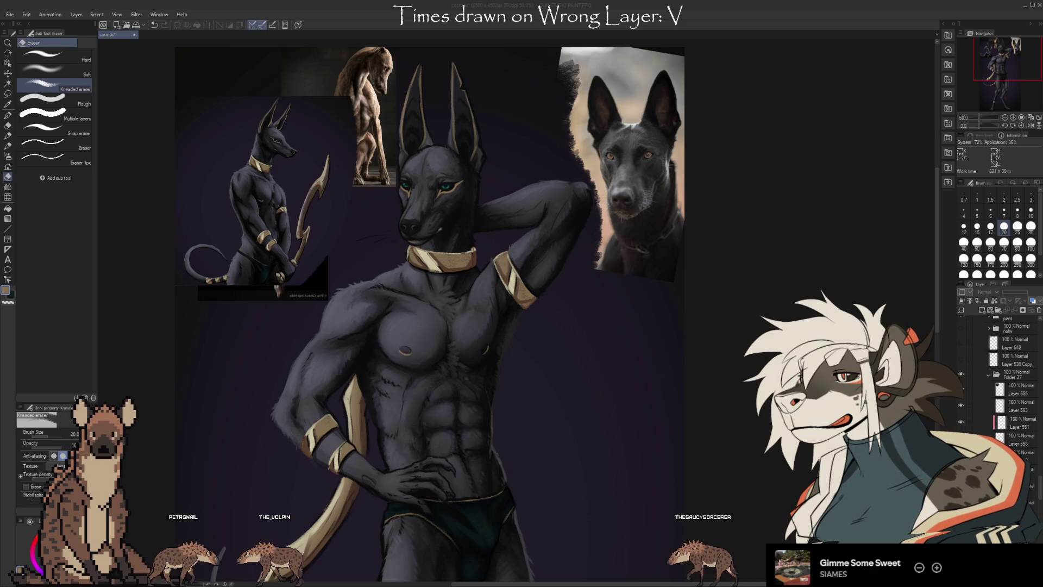
key(ctrl+z)
Step: Zoom in on the brown dog reference photo, then back out to the whole painting
drag(252, 194, 379, 222)
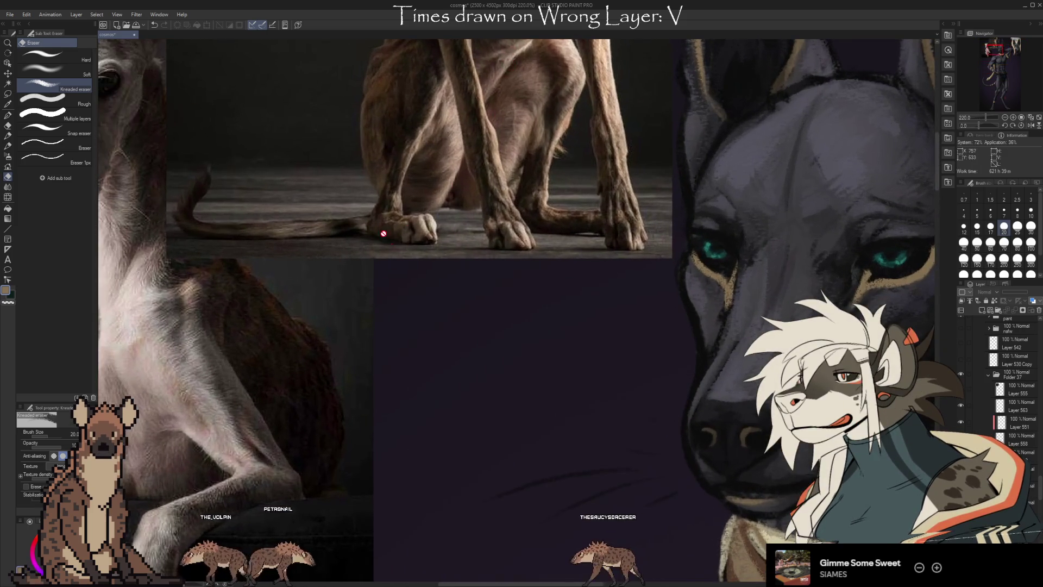
drag(558, 237, 267, 163)
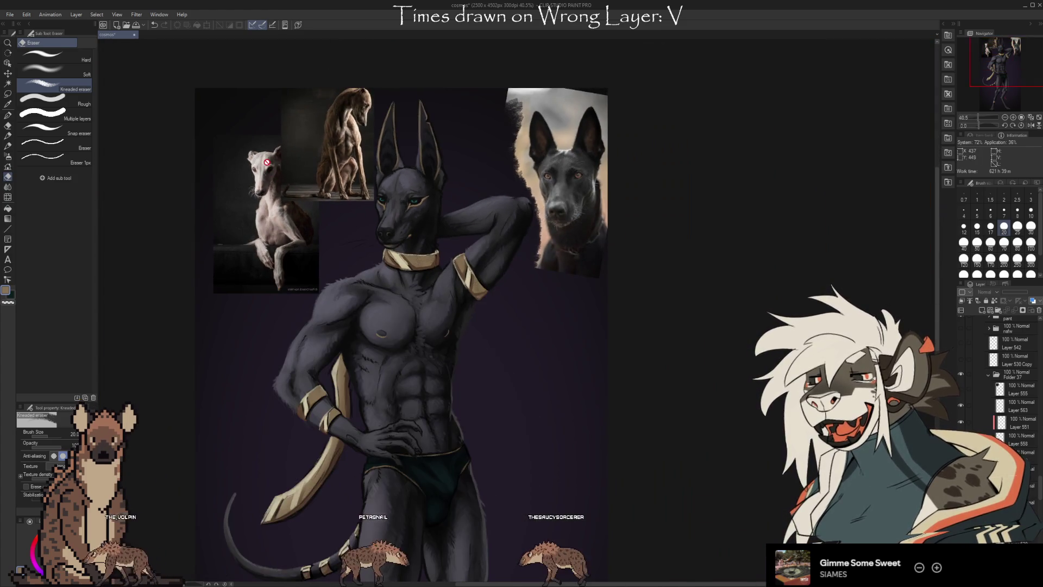
scroll(271, 144, down, 1)
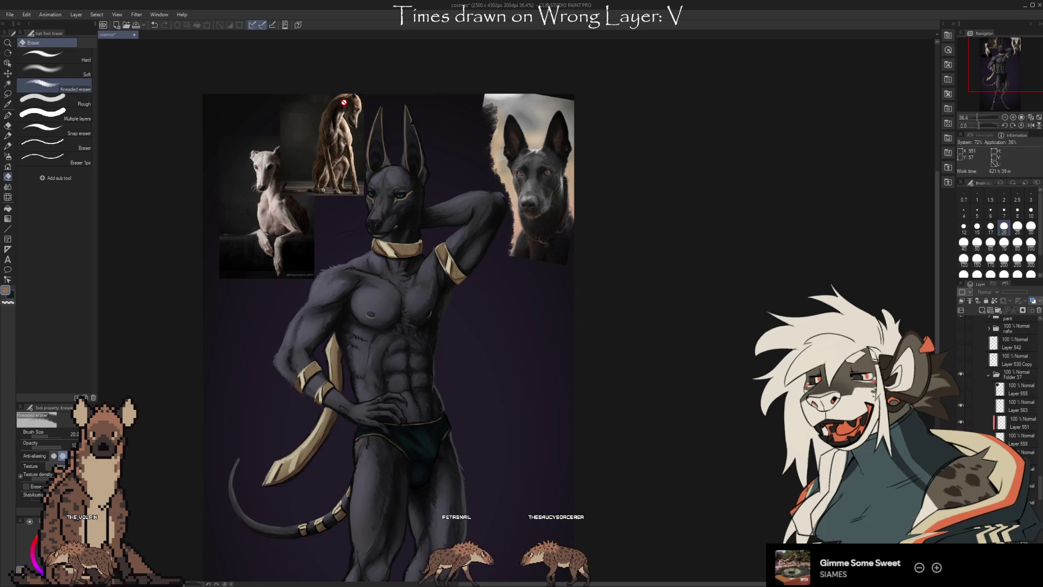
scroll(353, 324, down, 5)
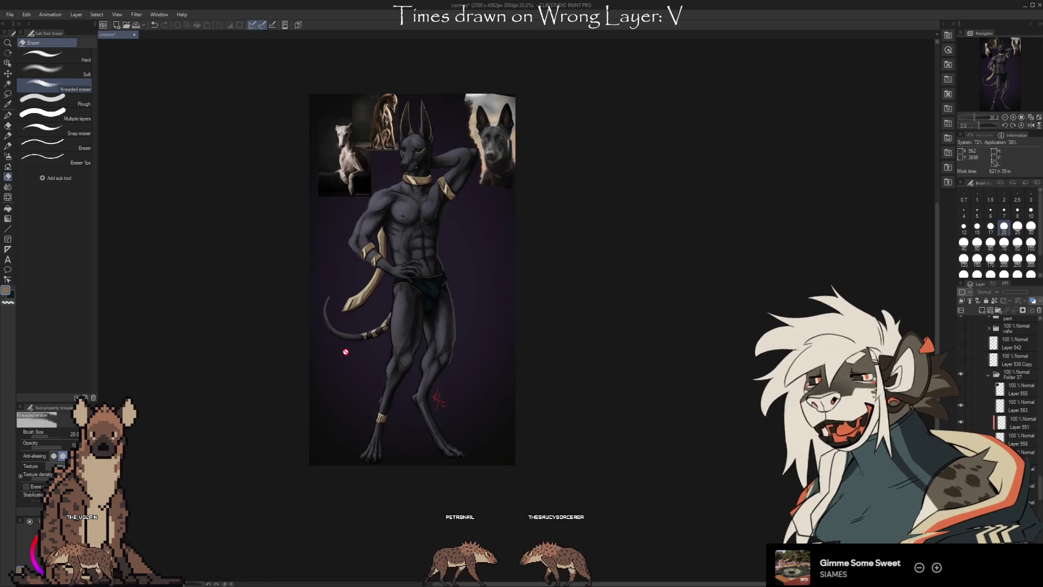
scroll(354, 324, up, 6)
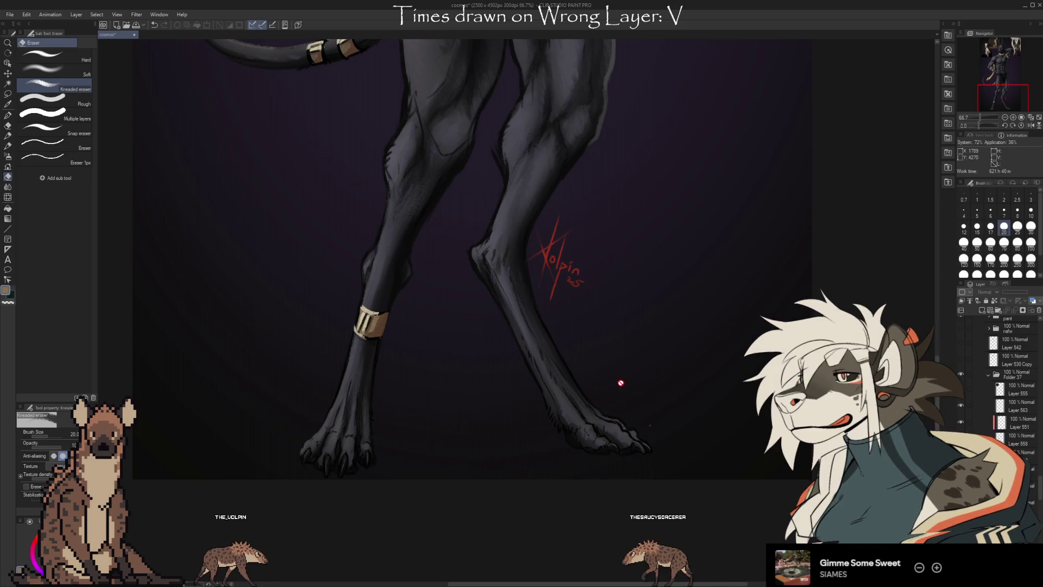
Step: Scroll over the Anubis painting to review the gold collar and armbands
scroll(603, 445, down, 5)
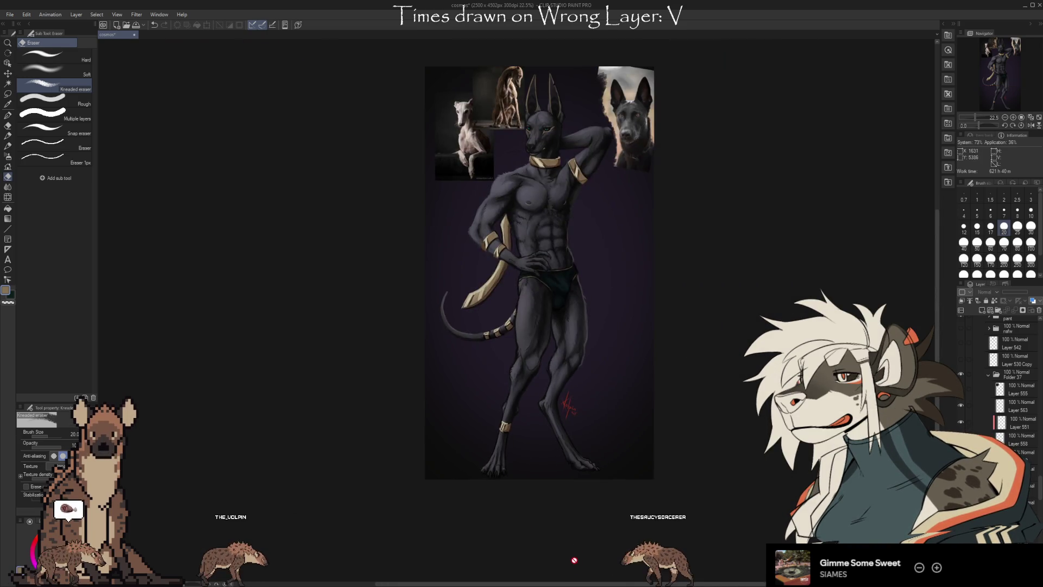
scroll(591, 306, up, 5)
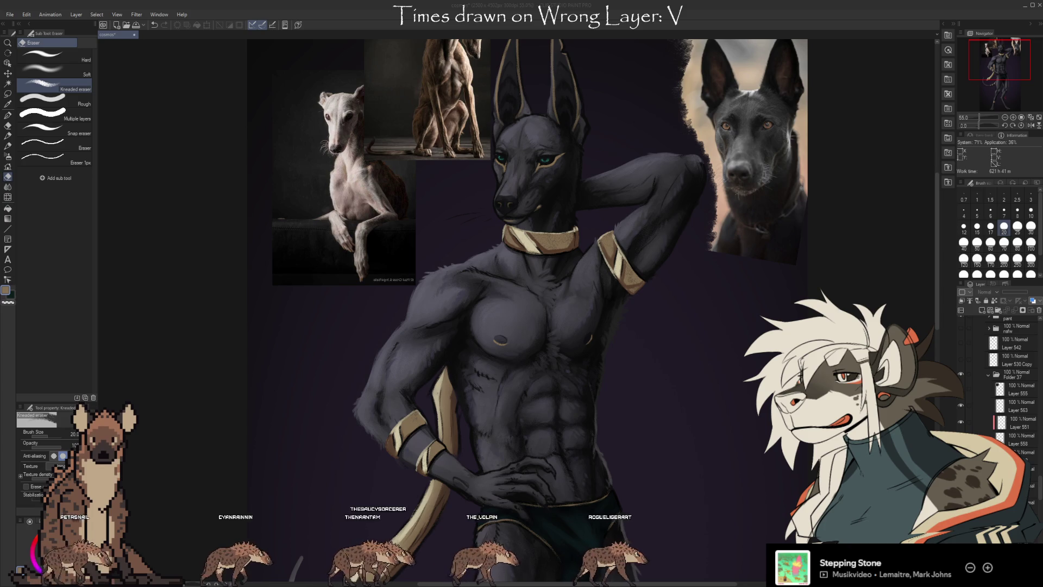
Step: Zoom in and frame the jackal's head in the painting window
click(580, 182)
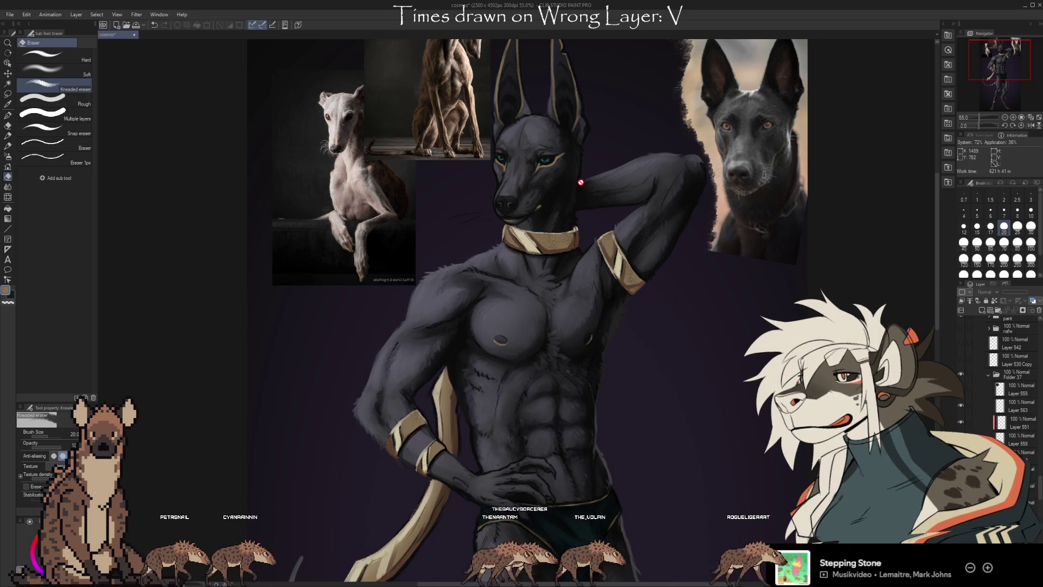
scroll(1014, 447, up, 1)
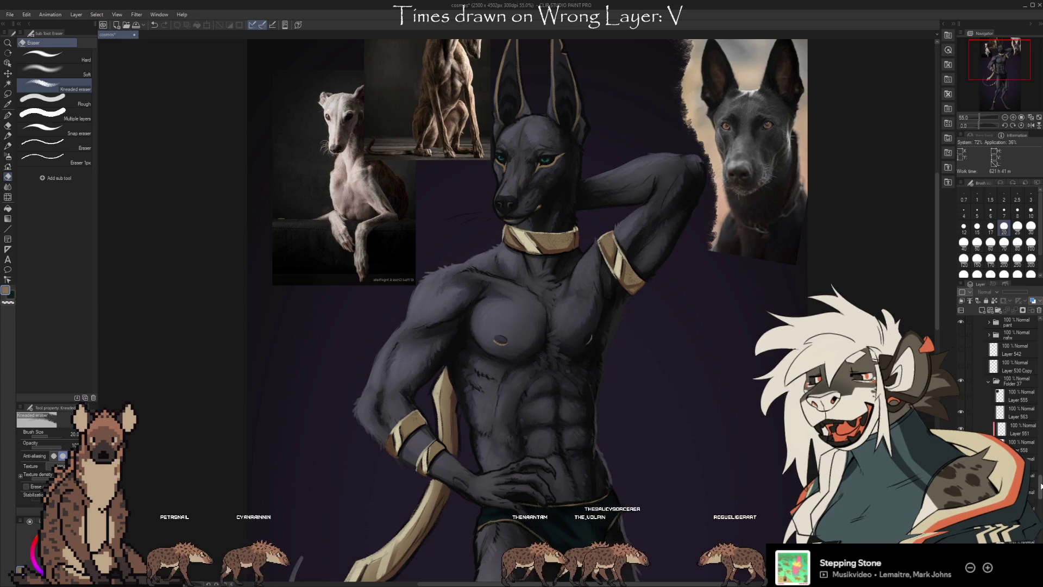
scroll(1016, 447, down, 3)
scroll(535, 212, up, 5)
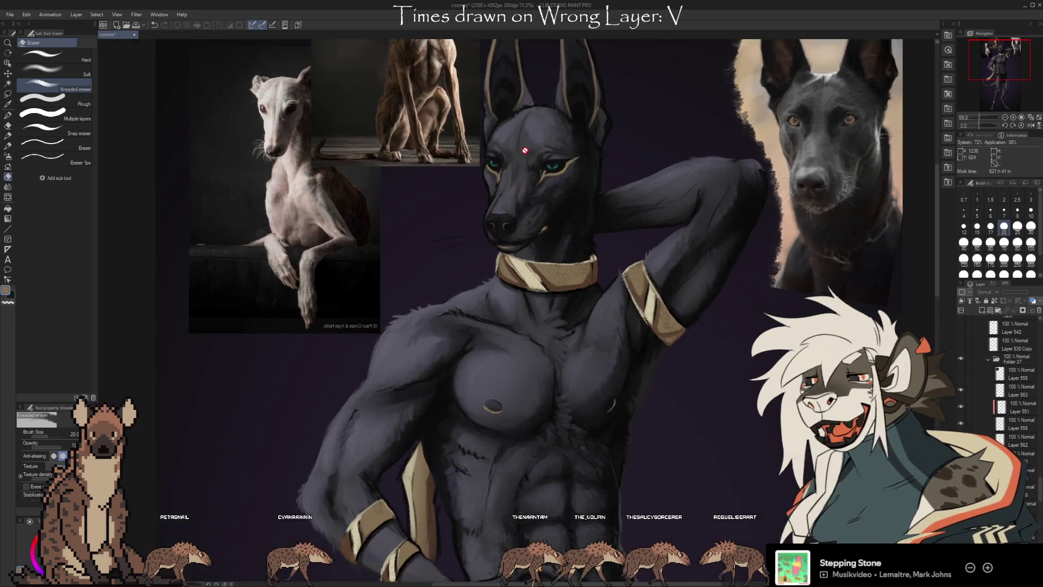
mouse_move(535, 212)
mouse_down()
mouse_move(528, 179)
mouse_move(563, 249)
mouse_move(610, 272)
mouse_move(403, 417)
mouse_move(641, 416)
mouse_move(601, 422)
mouse_move(603, 364)
mouse_up()
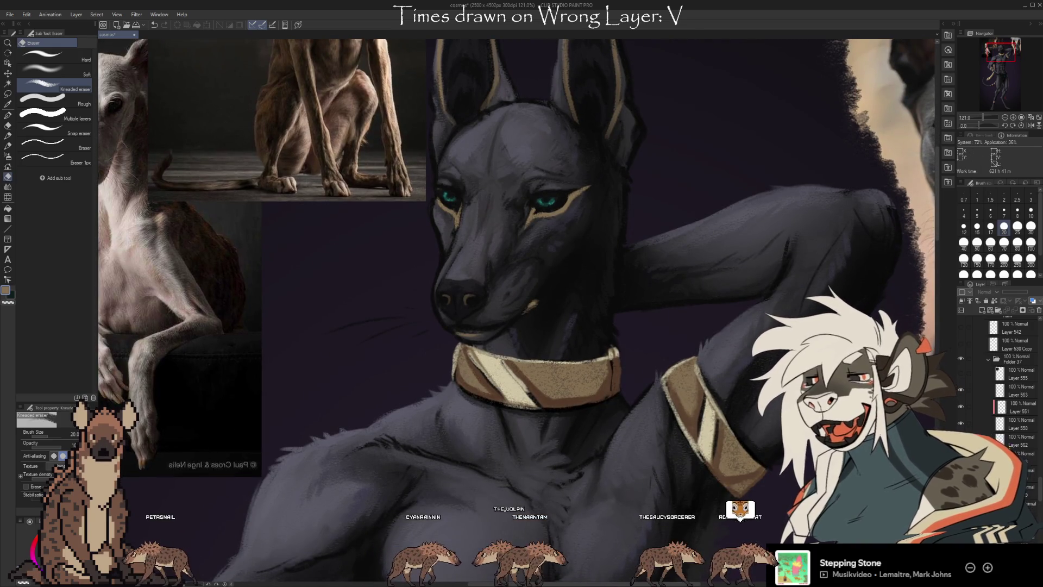
Step: Hide Folder 37, then show it again to compare the painting
click(1000, 358)
click(960, 357)
click(960, 358)
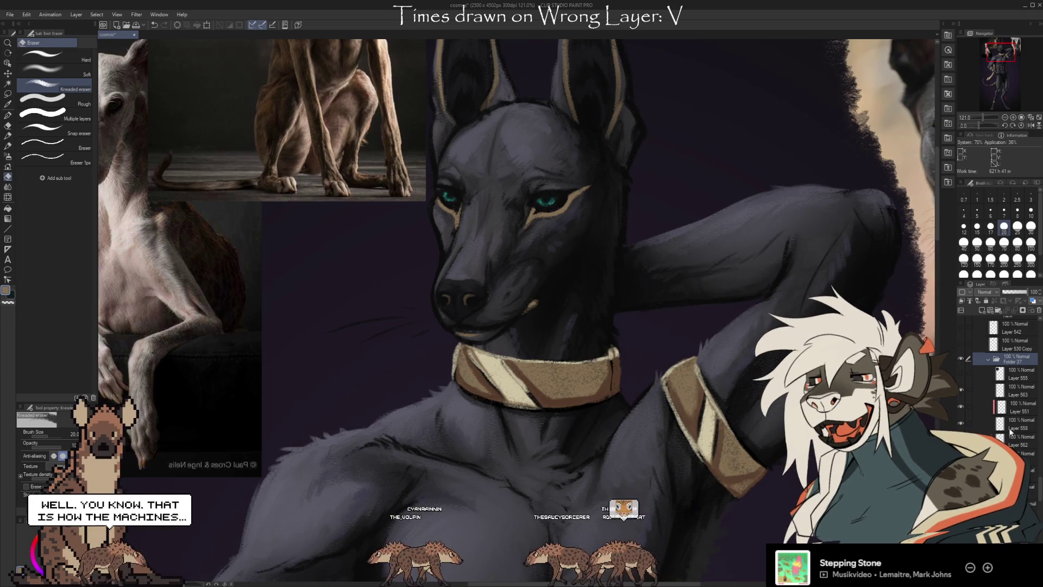
key(j)
key(bracketleft)
key(bracketleft)
key(bracketleft)
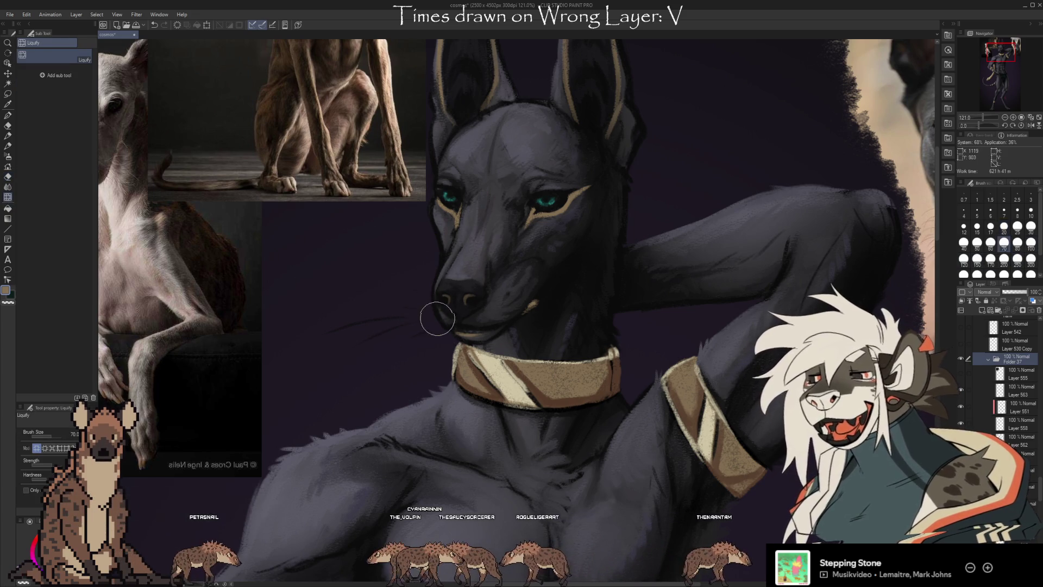
key(bracketleft)
key(bracketleft)
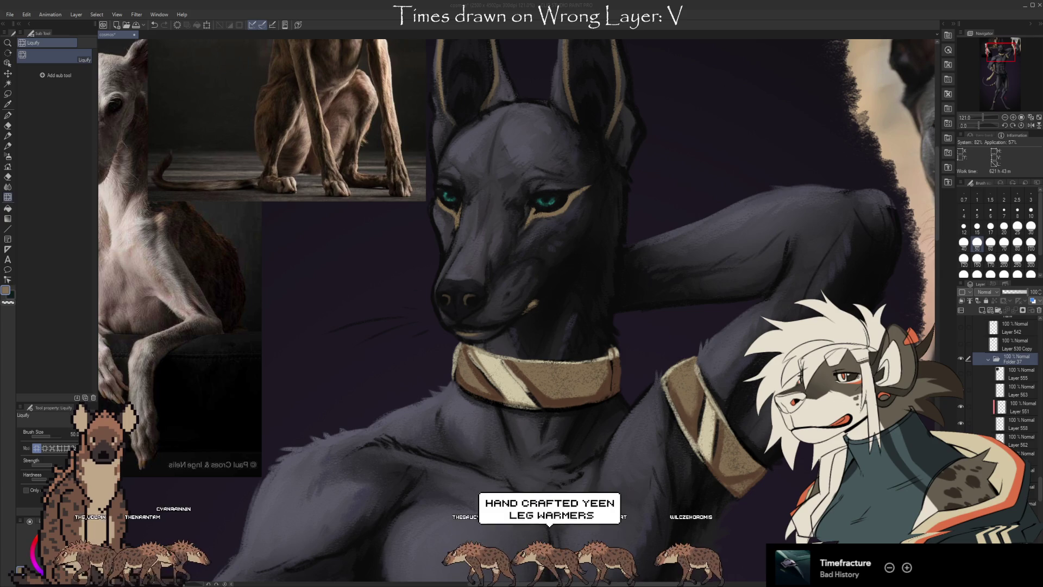
Step: Show Layer 119 and Layer 120, the fur close-up and wood-floor paw reference photos
scroll(1005, 375, down, 5)
scroll(1005, 374, down, 8)
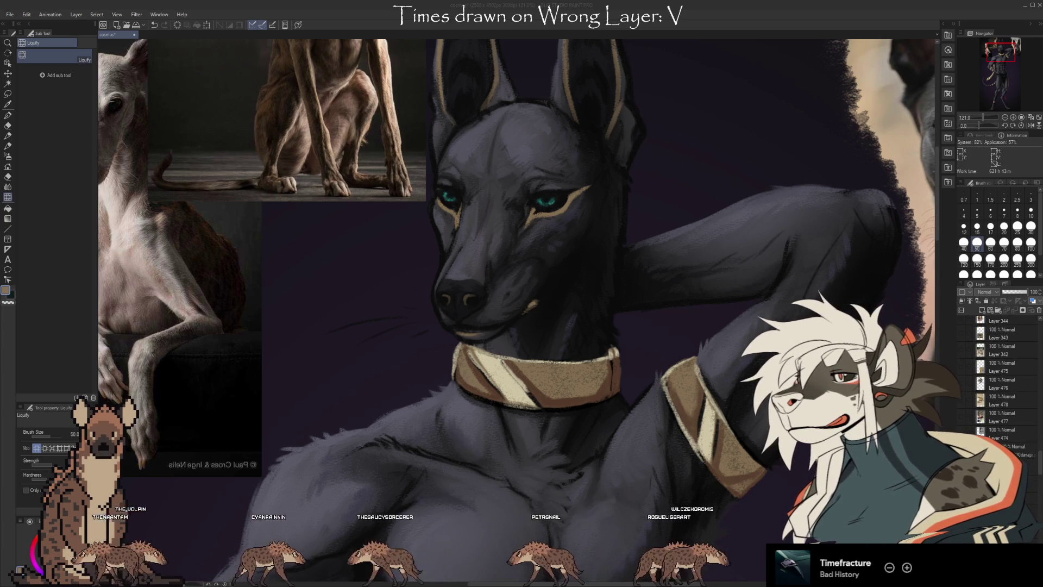
scroll(1005, 375, up, 2)
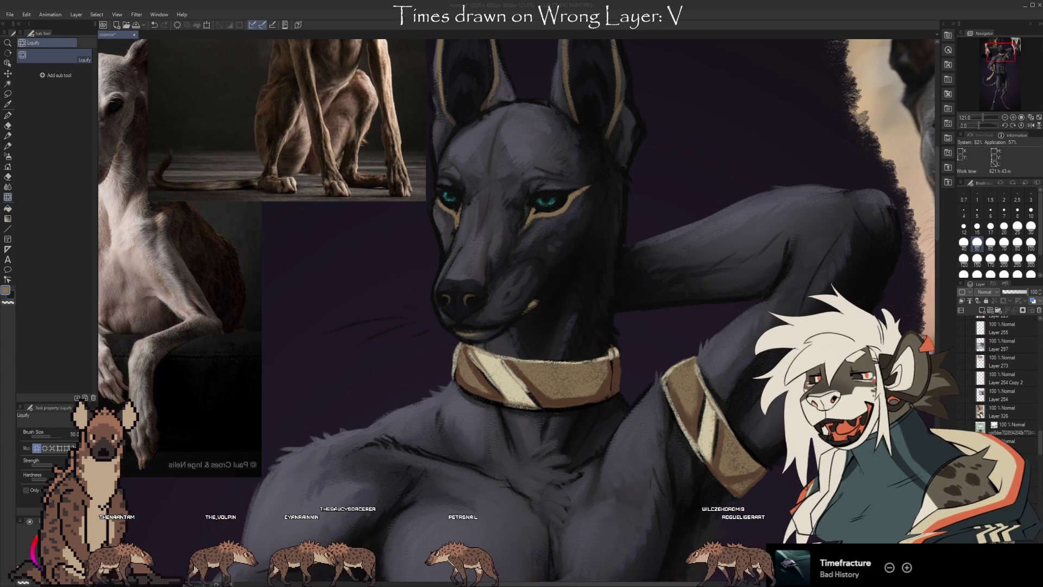
scroll(1006, 374, up, 3)
scroll(1005, 375, up, 5)
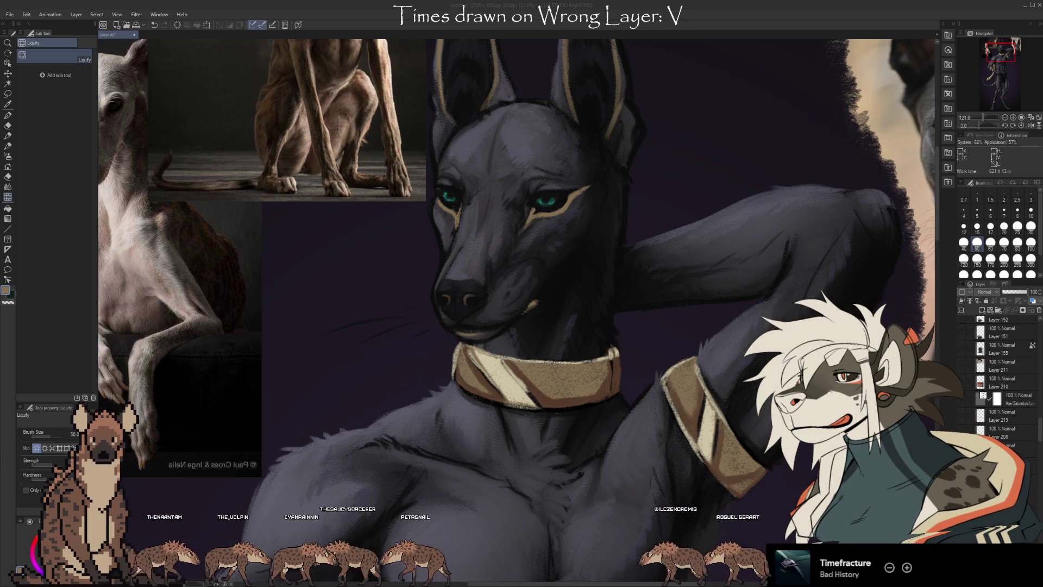
scroll(1005, 381, up, 2)
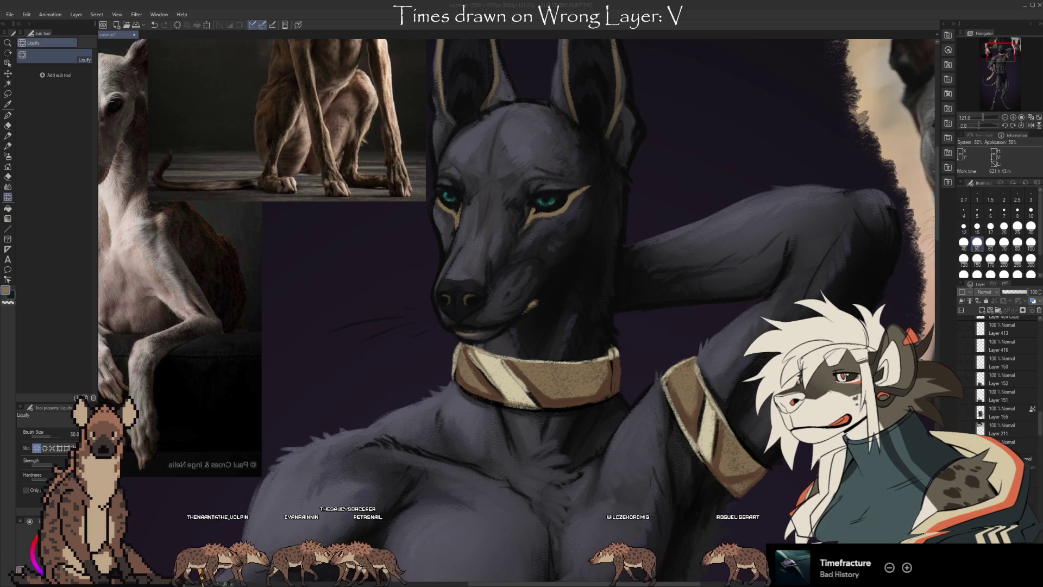
scroll(1005, 380, up, 8)
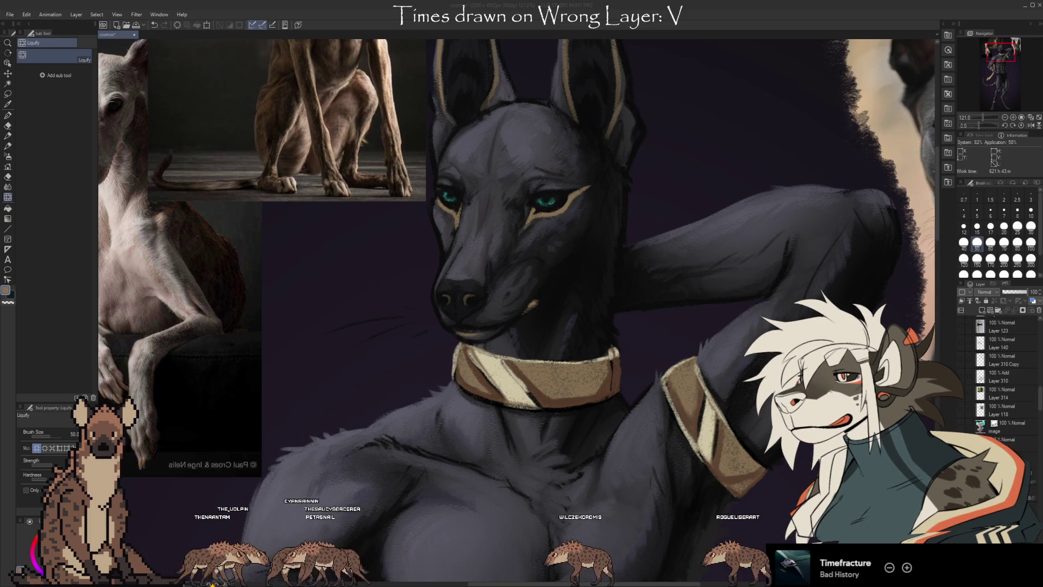
scroll(1005, 380, up, 4)
scroll(1005, 380, up, 3)
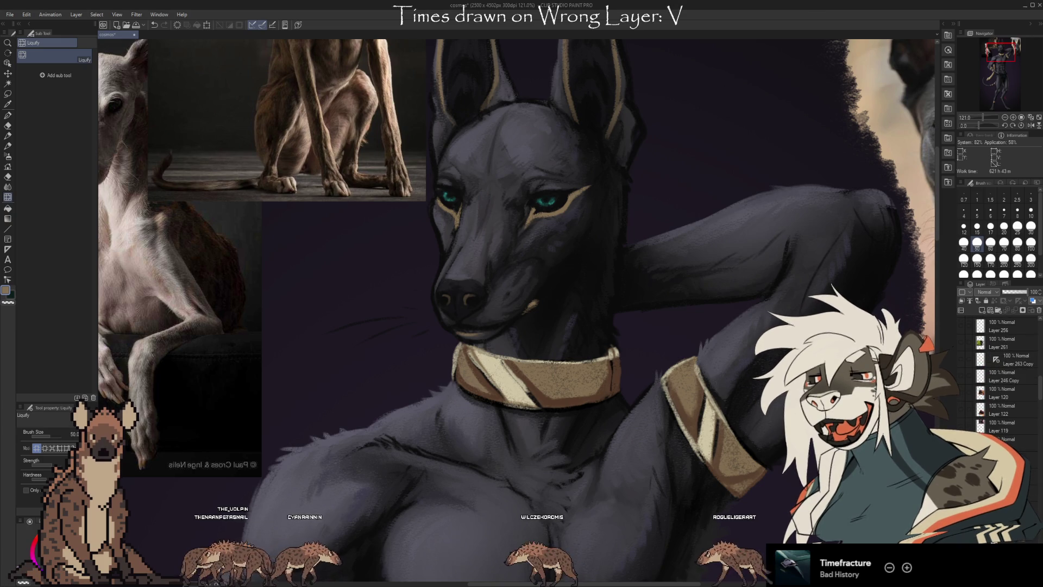
click(962, 427)
scroll(684, 304, down, 3)
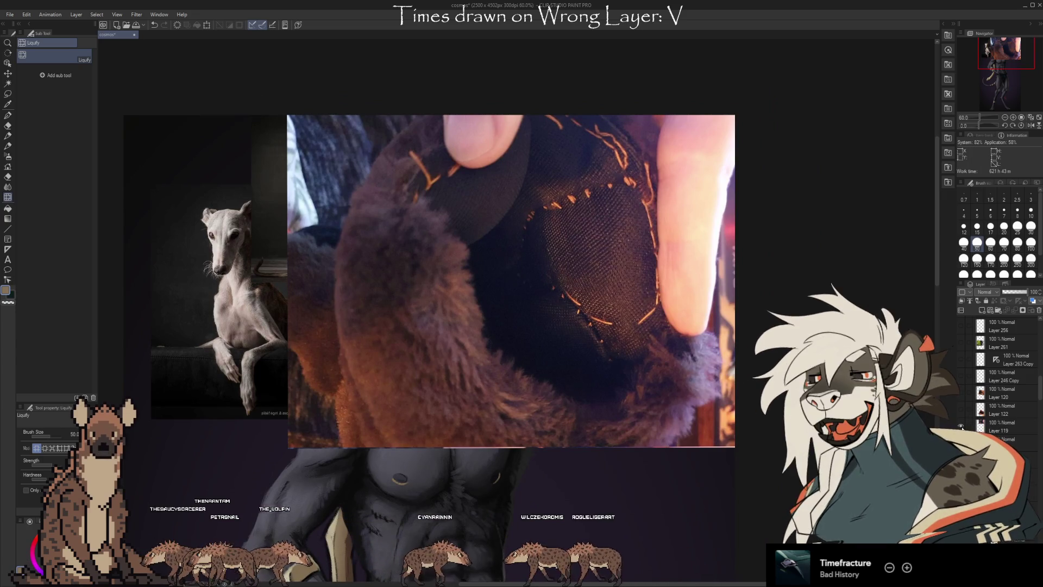
click(962, 397)
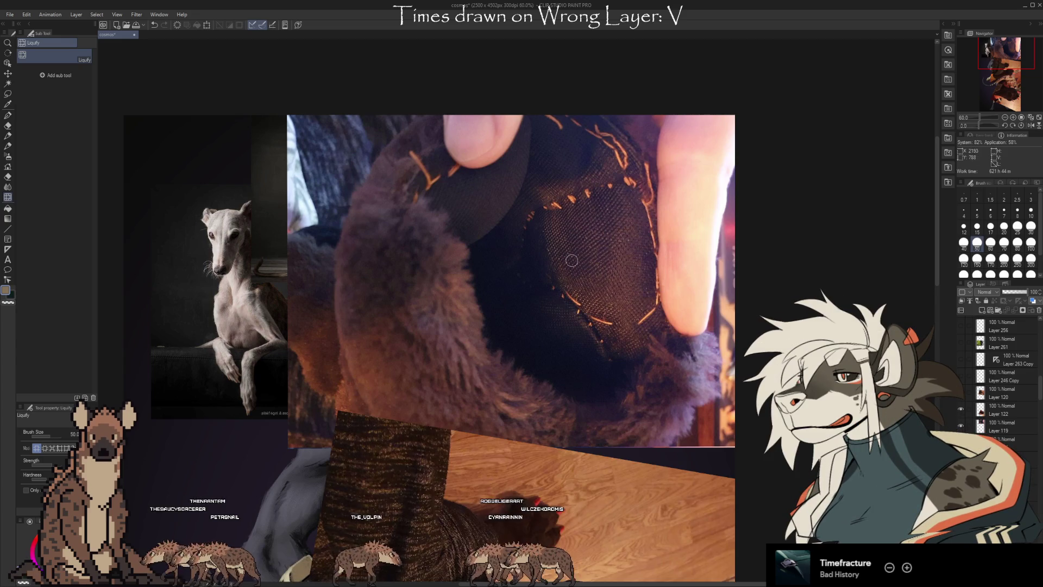
scroll(505, 521, down, 5)
scroll(504, 521, up, 3)
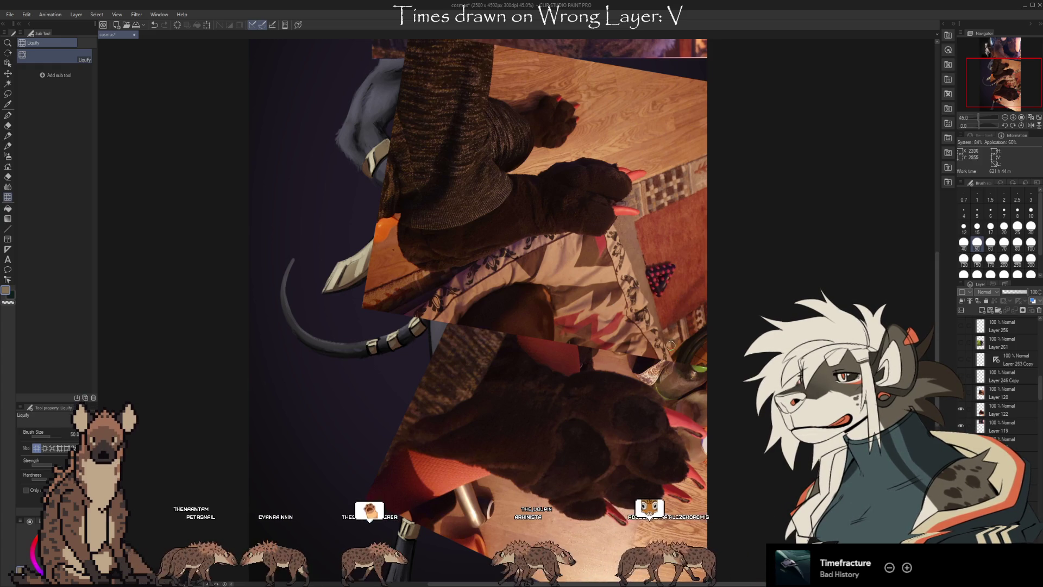
scroll(683, 300, down, 1)
scroll(610, 454, down, 1)
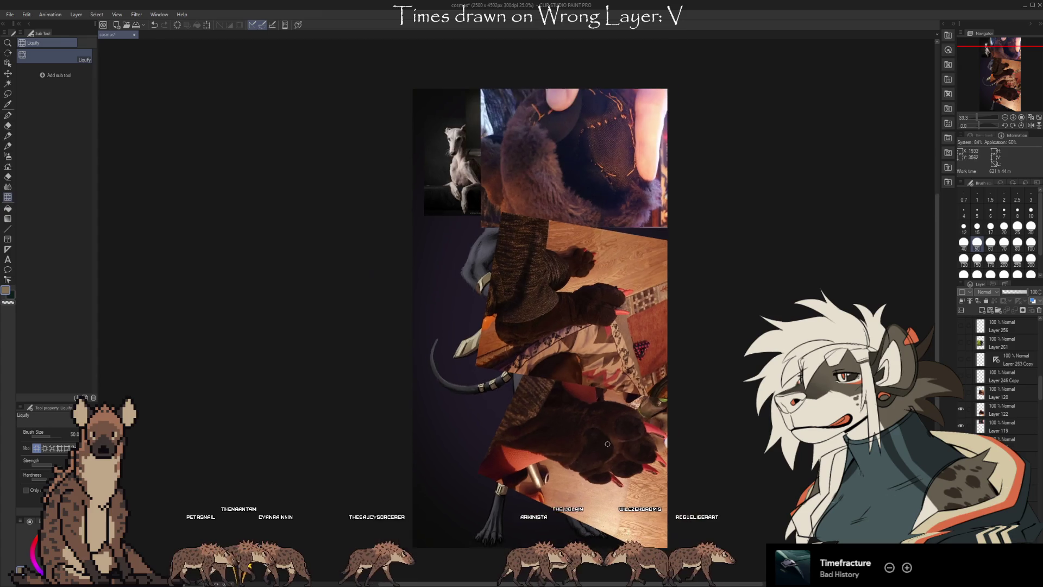
scroll(555, 165, up, 3)
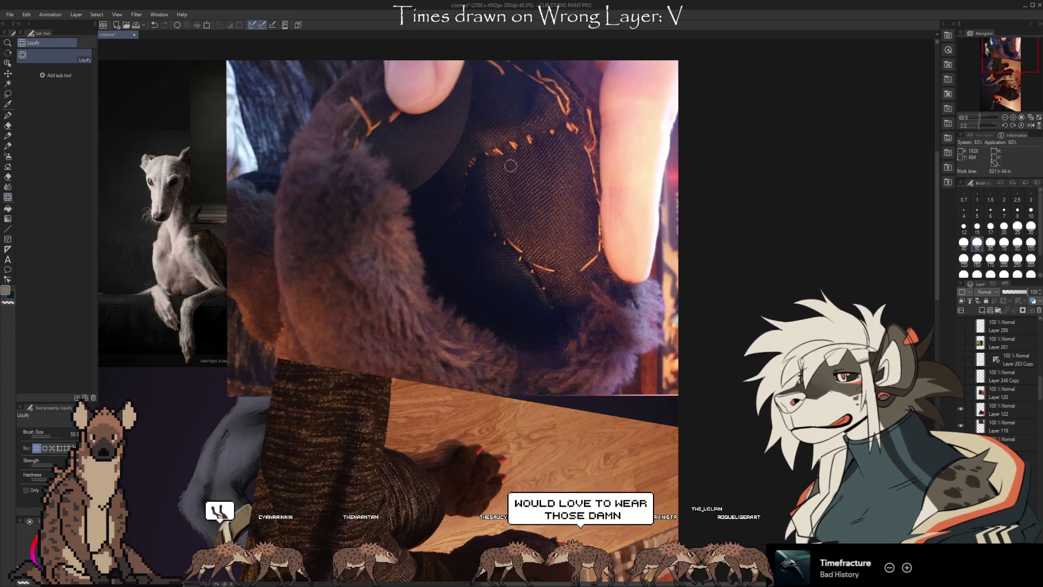
scroll(606, 115, down, 1)
scroll(609, 112, down, 2)
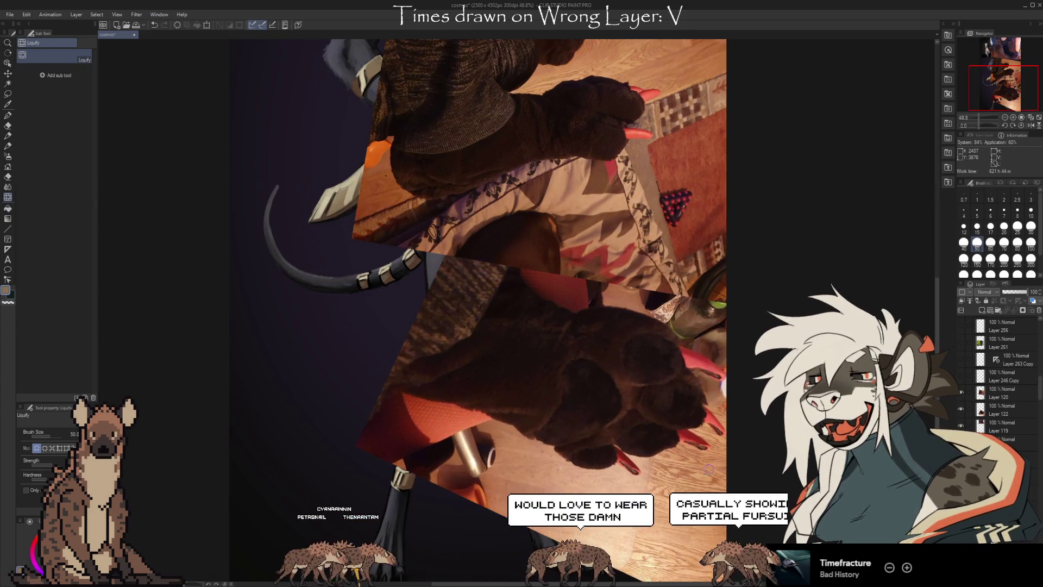
scroll(727, 453, down, 1)
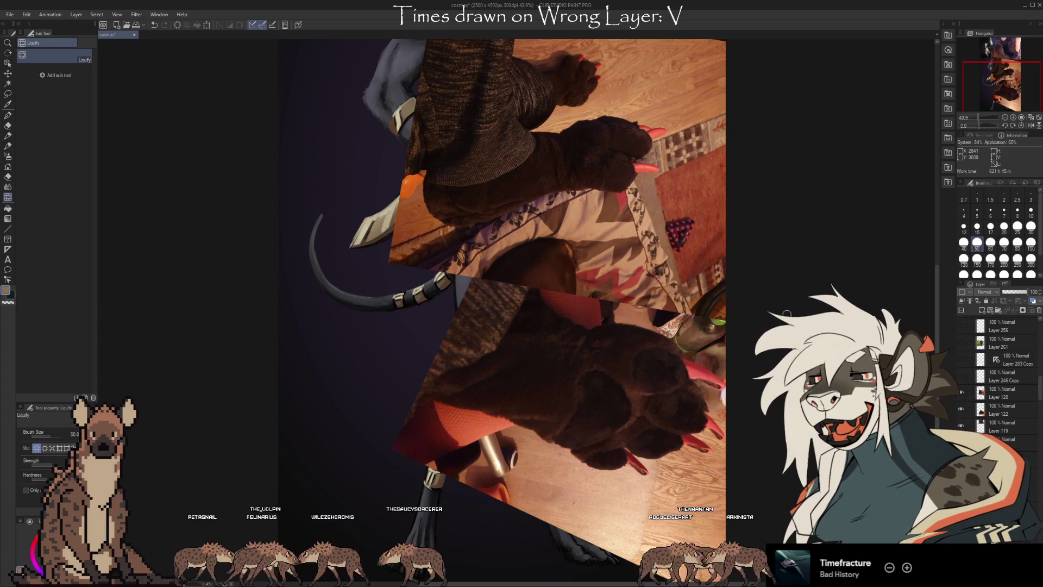
scroll(997, 434, up, 3)
scroll(996, 433, down, 5)
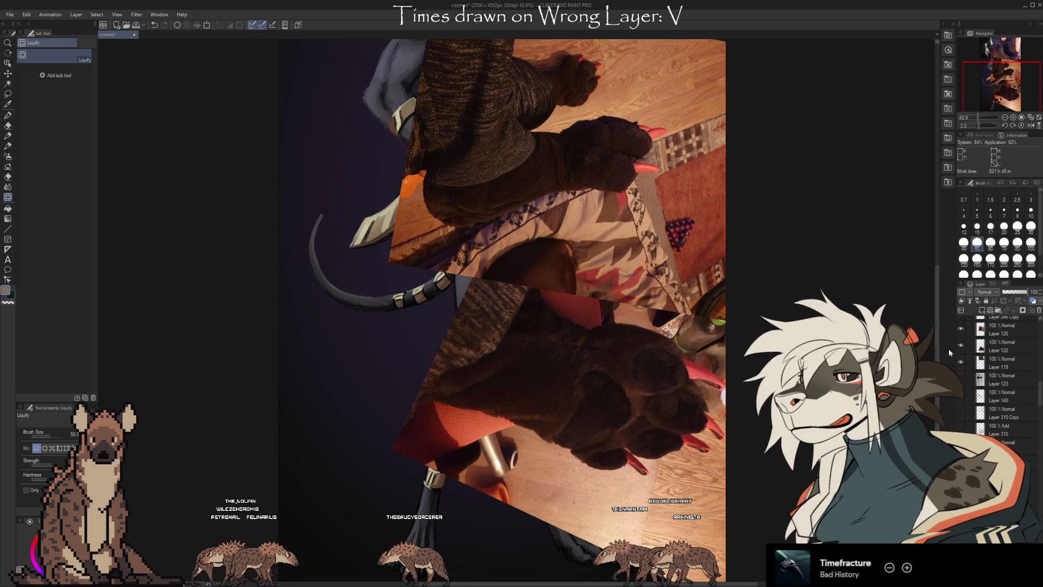
click(960, 354)
Step: Scroll the view as the jackal-head sketch canvas with BRB lettering comes up
scroll(968, 372, up, 3)
scroll(982, 372, up, 5)
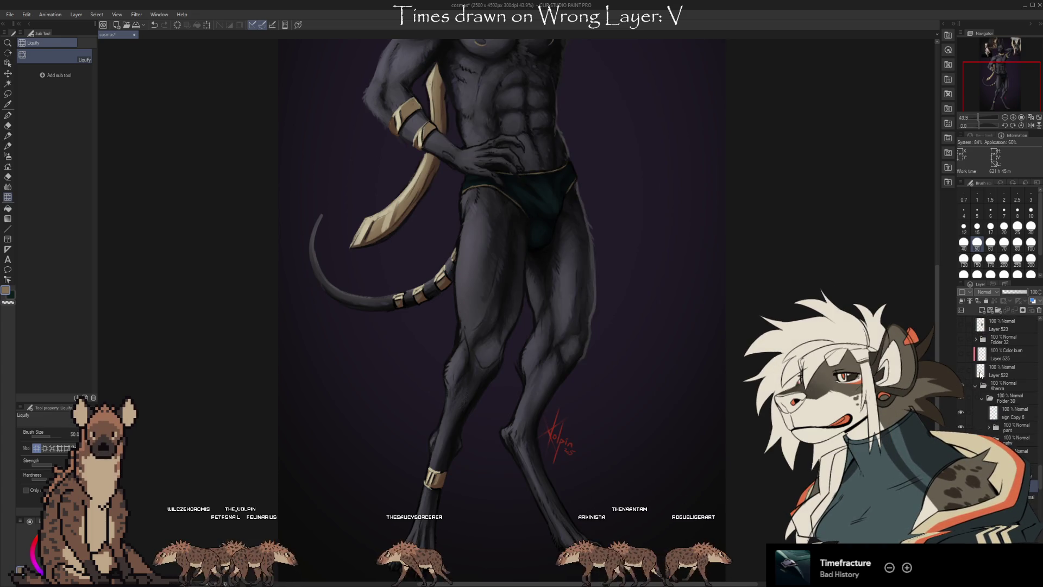
scroll(980, 371, down, 5)
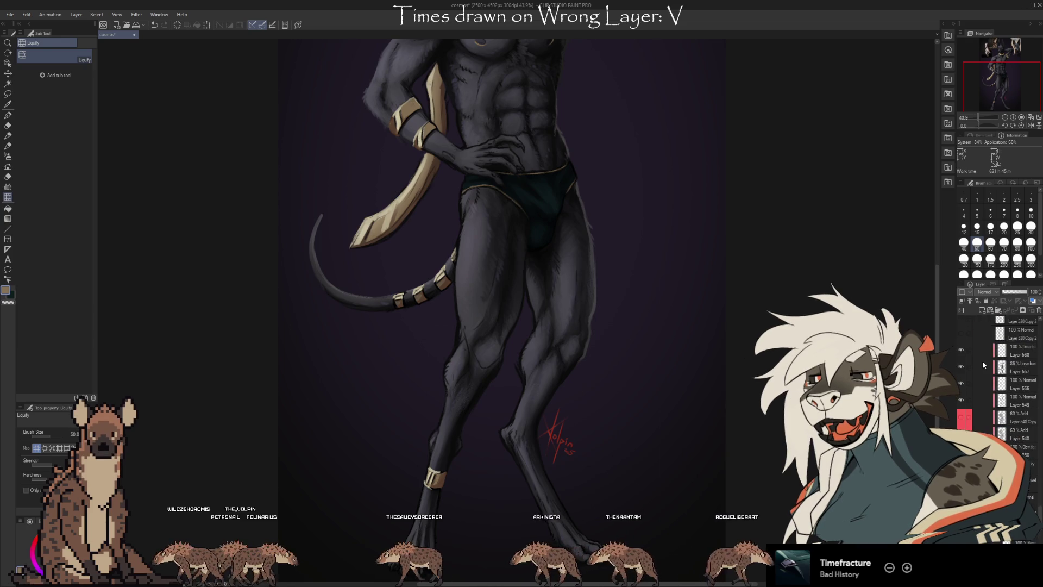
scroll(983, 360, down, 5)
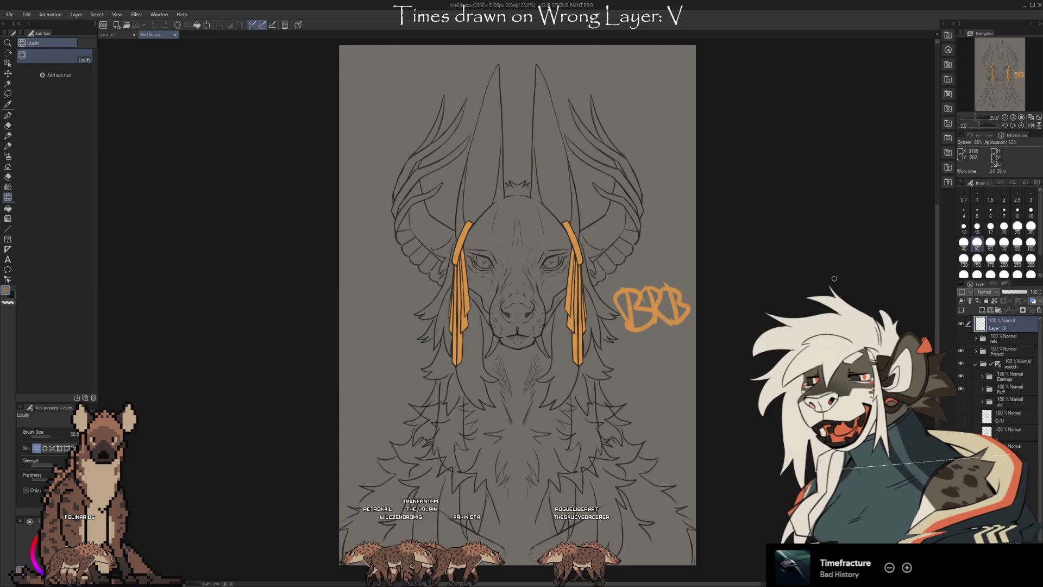
Step: Expand the refs folder and turn on its visibility
scroll(973, 410, down, 3)
scroll(976, 413, up, 3)
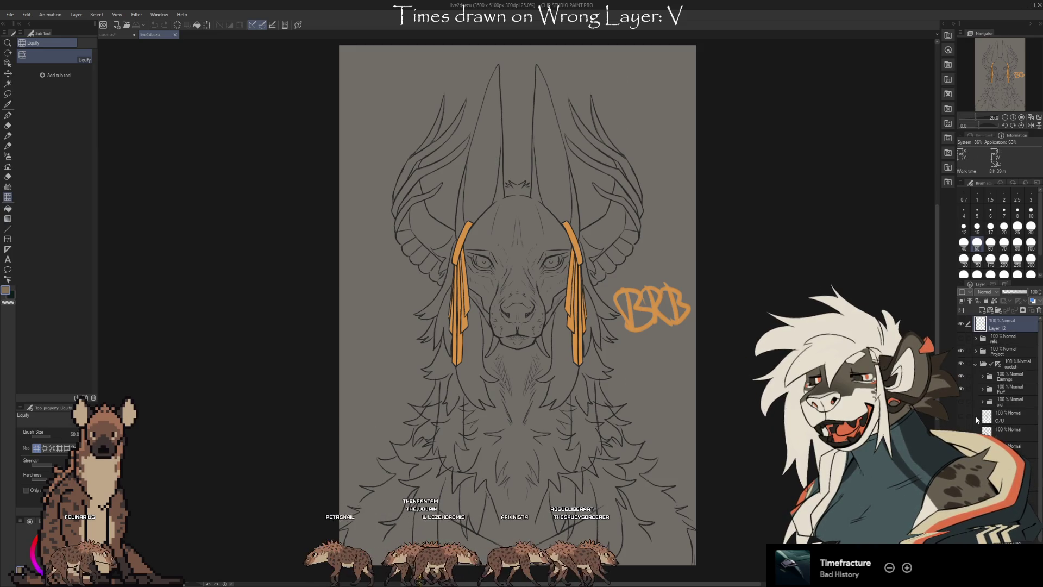
click(977, 340)
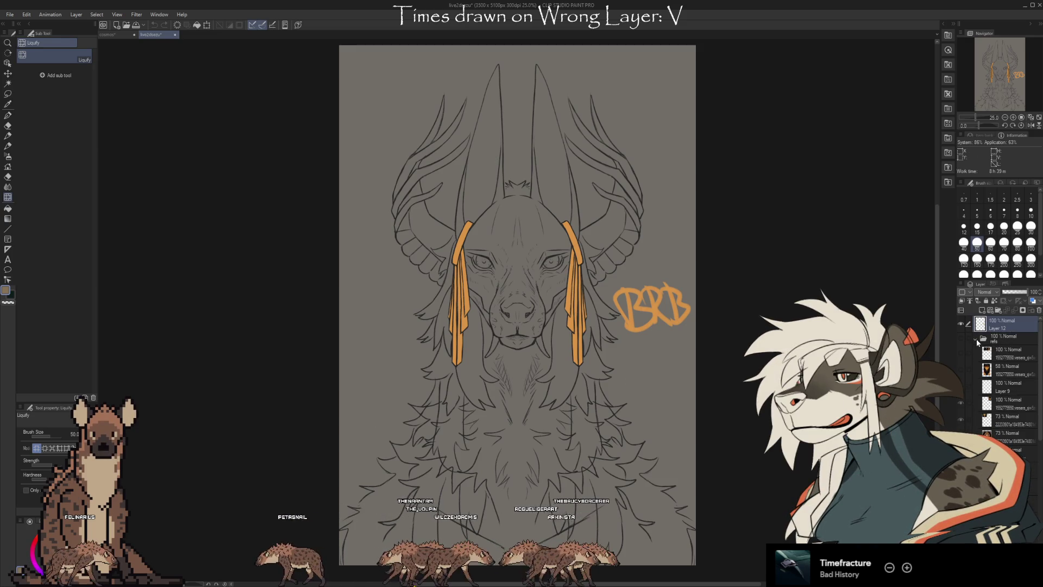
click(960, 338)
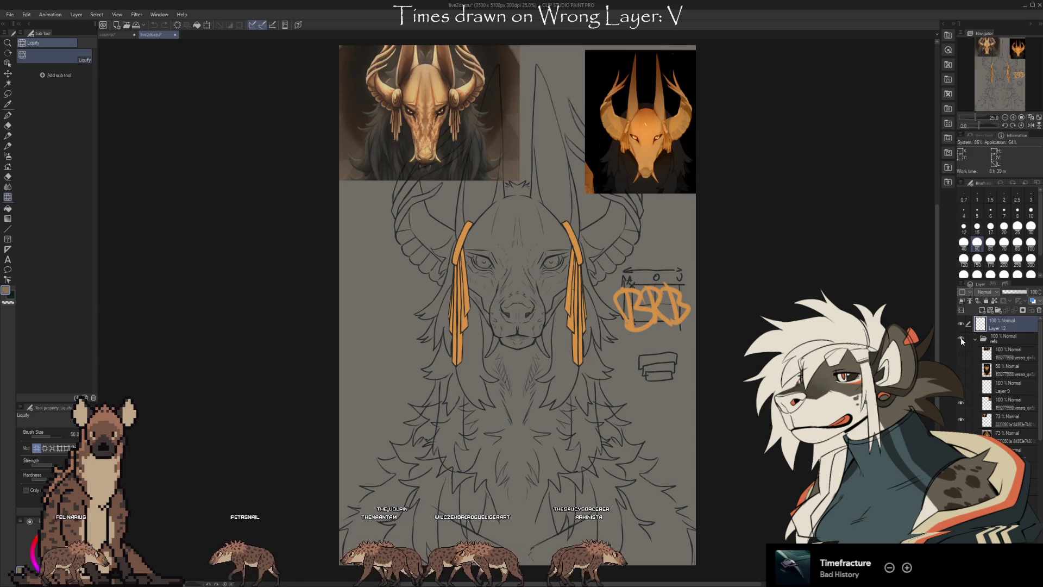
Step: Show the red fursuit-head photo layers beside and above the sketch
scroll(999, 353, down, 3)
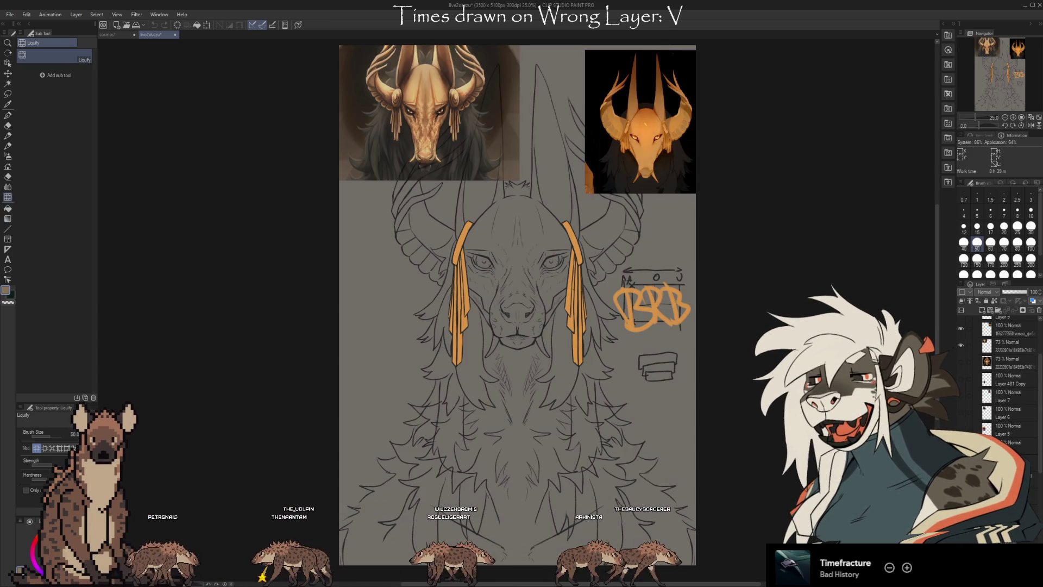
drag(961, 429, 959, 411)
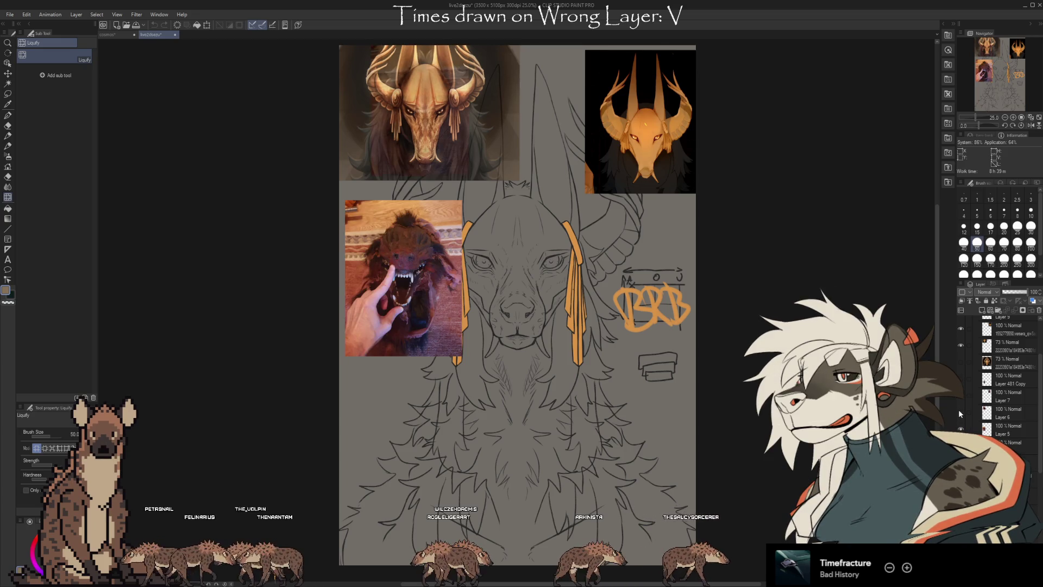
click(960, 396)
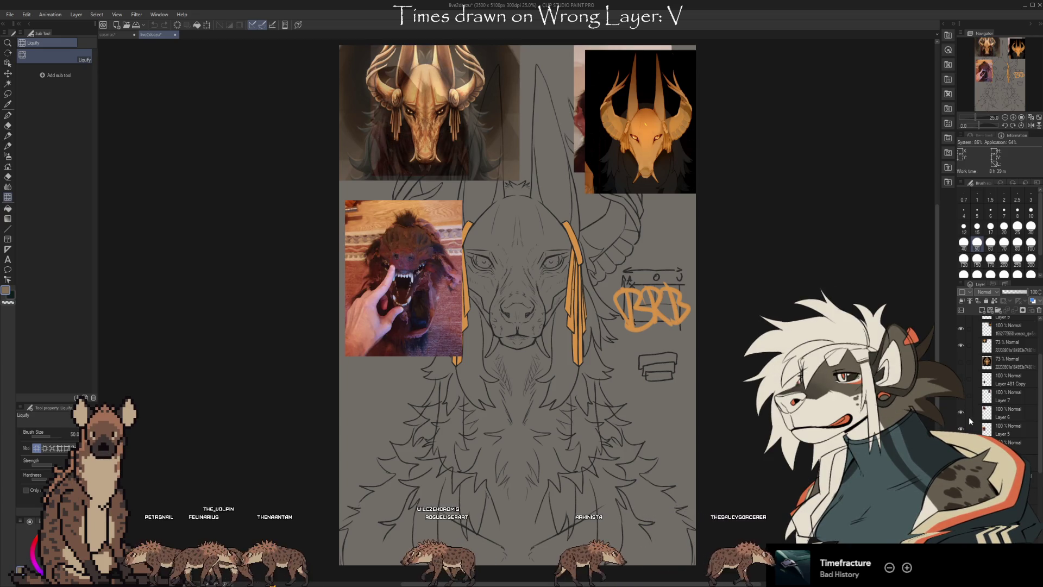
scroll(969, 419, up, 3)
drag(961, 350, 961, 367)
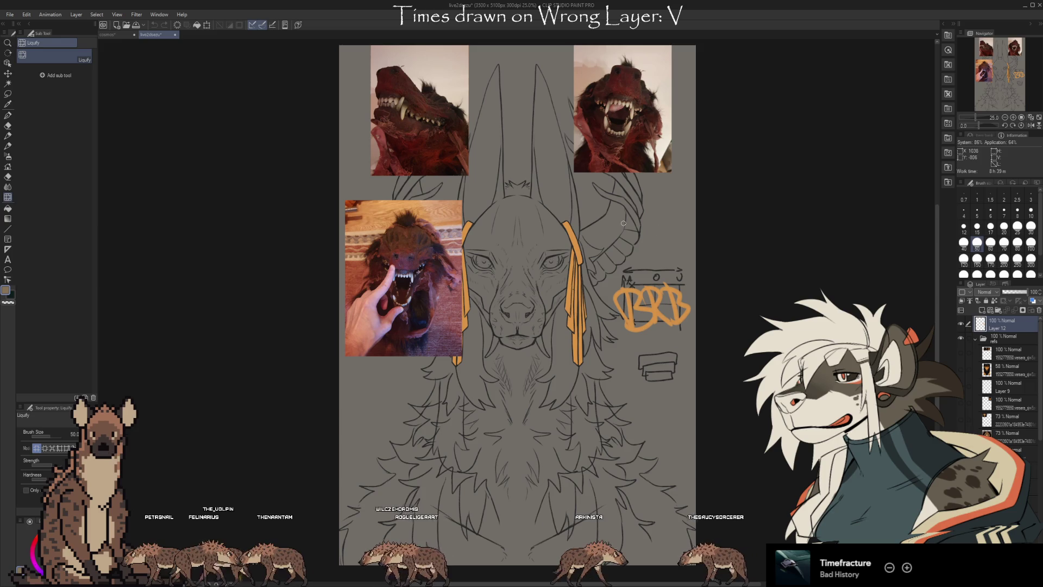
scroll(624, 223, up, 5)
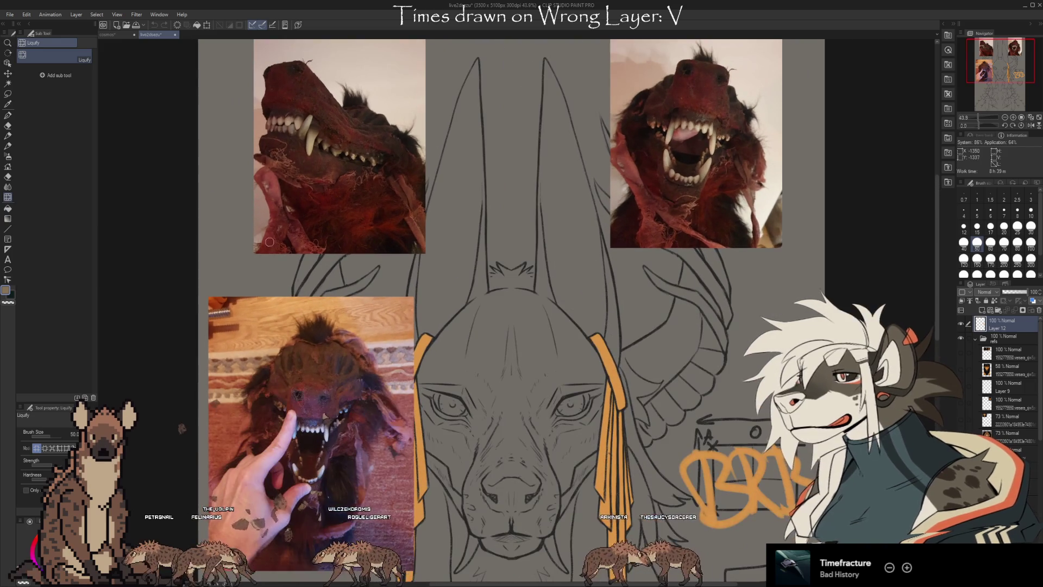
scroll(557, 160, up, 1)
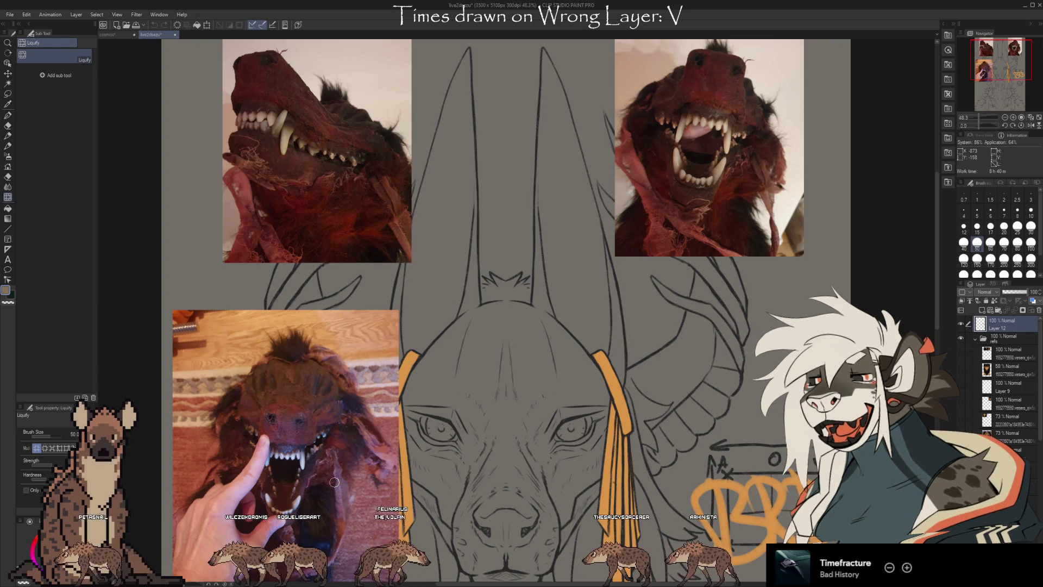
scroll(199, 535, up, 3)
scroll(521, 337, down, 2)
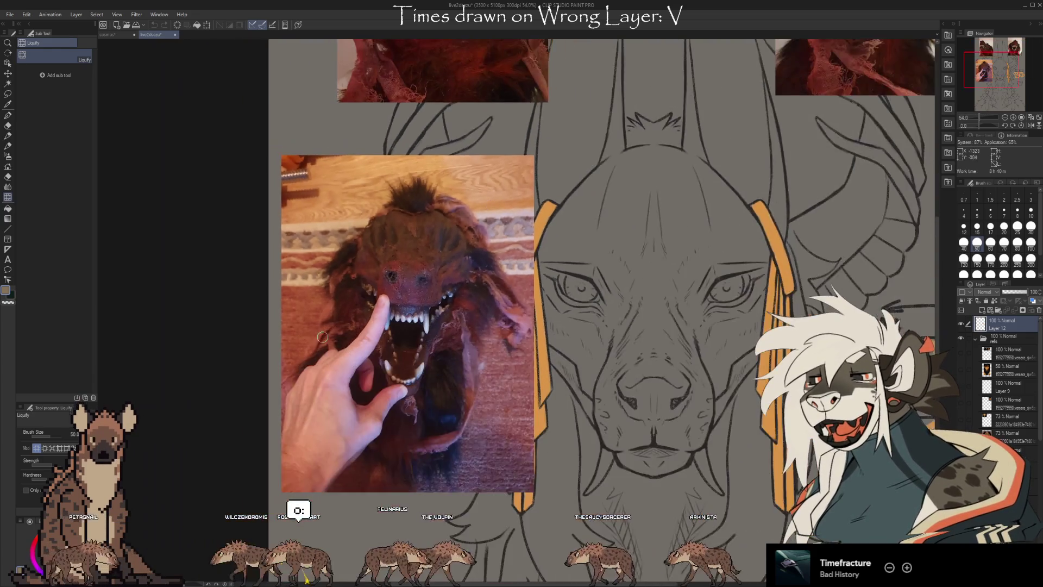
scroll(385, 457, up, 2)
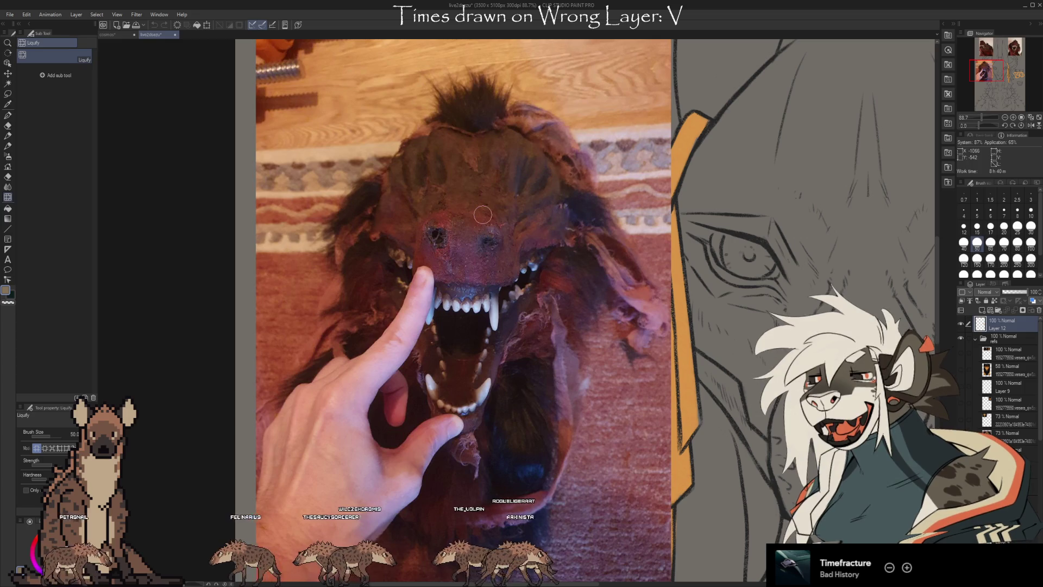
scroll(480, 197, down, 5)
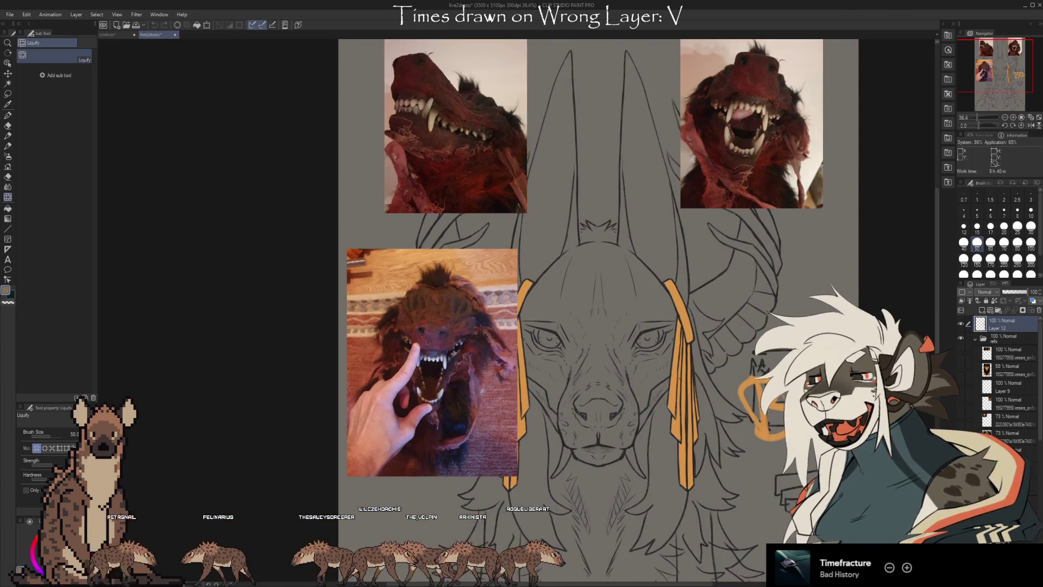
scroll(468, 46, up, 2)
scroll(408, 111, down, 2)
scroll(604, 289, up, 4)
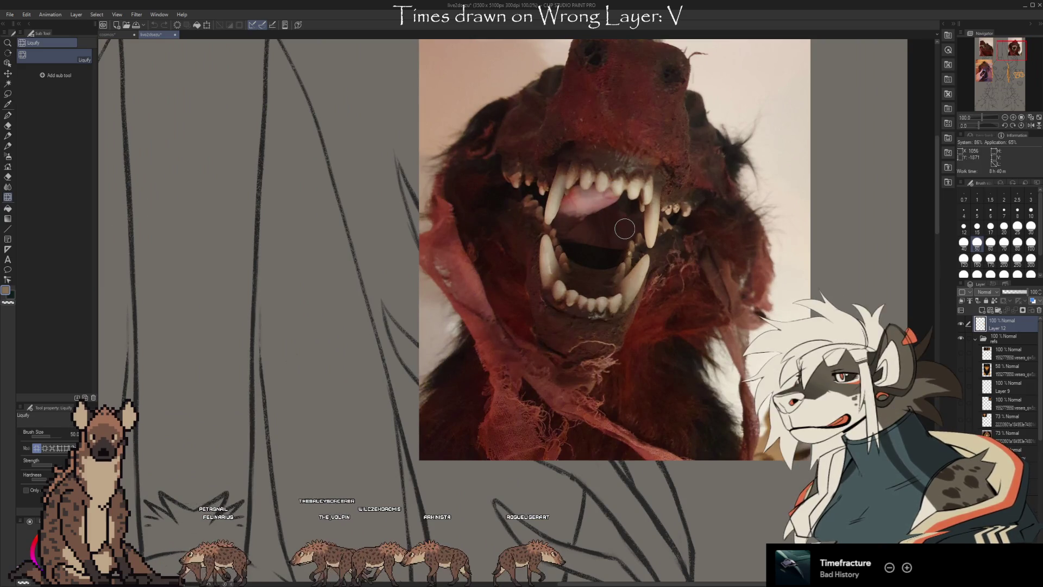
scroll(624, 260, down, 1)
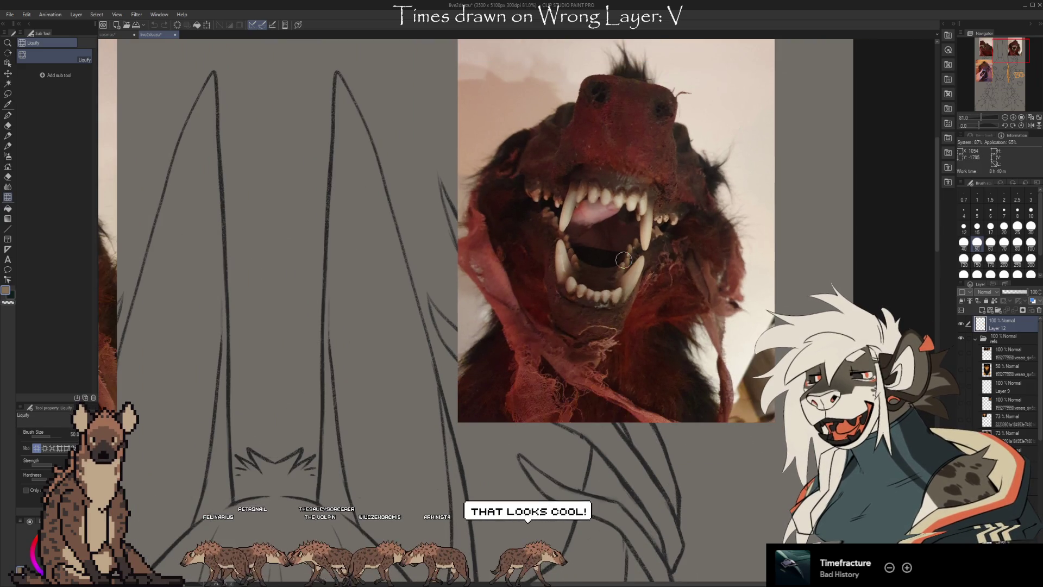